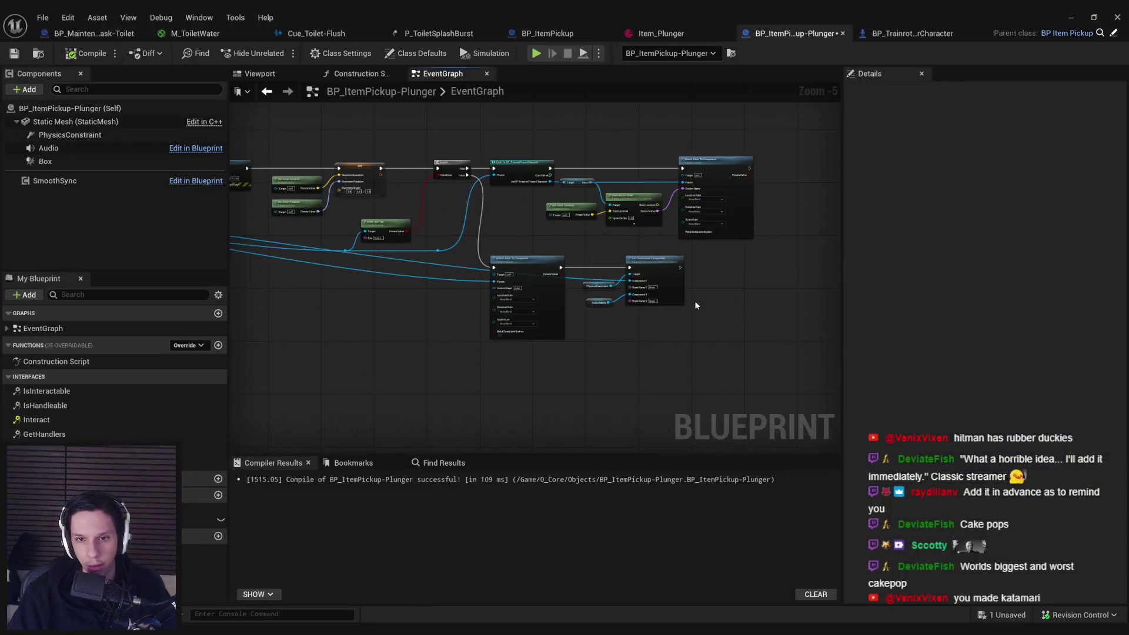
- Save the BP_ItemPickup-Plunger blueprint
{"action": "scroll", "coordinate": [647, 288], "scroll_direction": "up", "scroll_amount": 5}
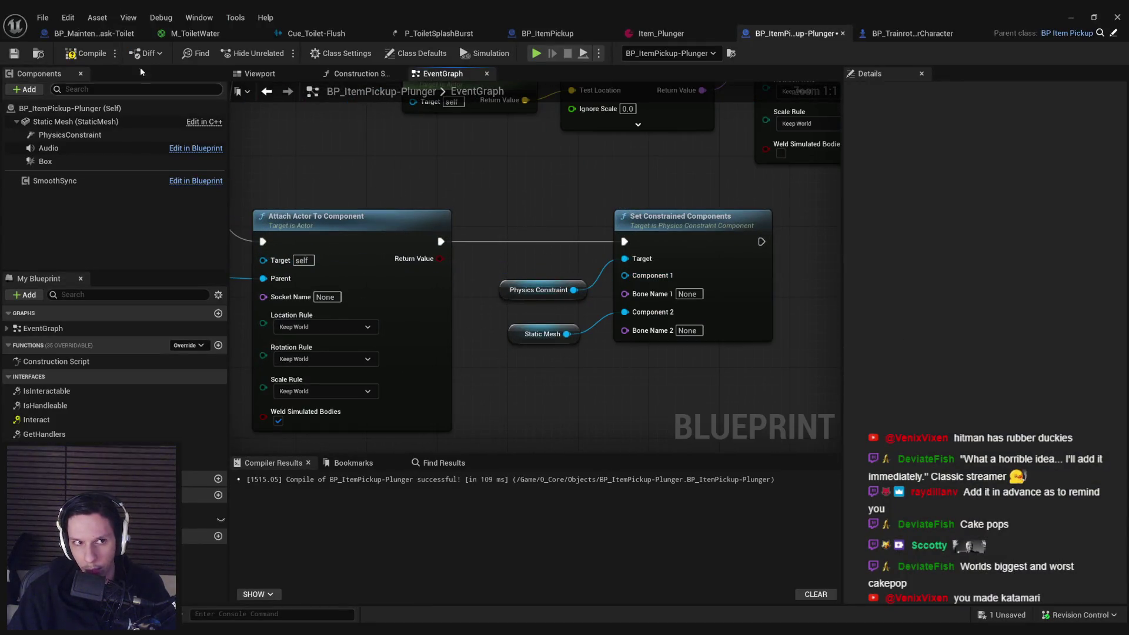
{"action": "left_click", "coordinate": [15, 53]}
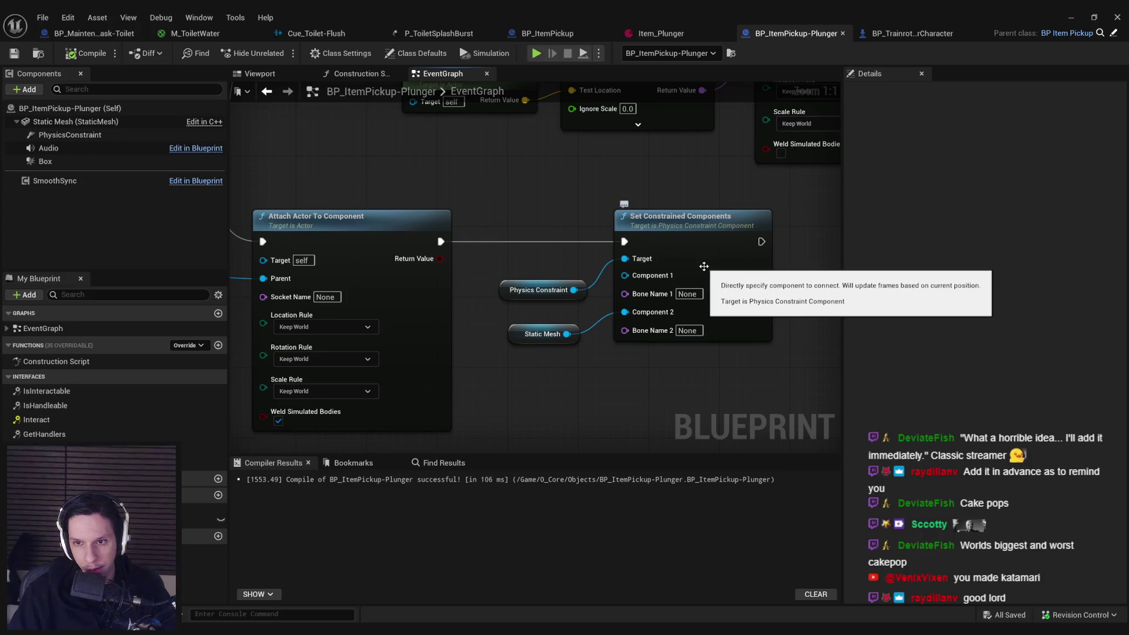
{"action": "scroll", "coordinate": [598, 374], "scroll_direction": "down", "scroll_amount": 2}
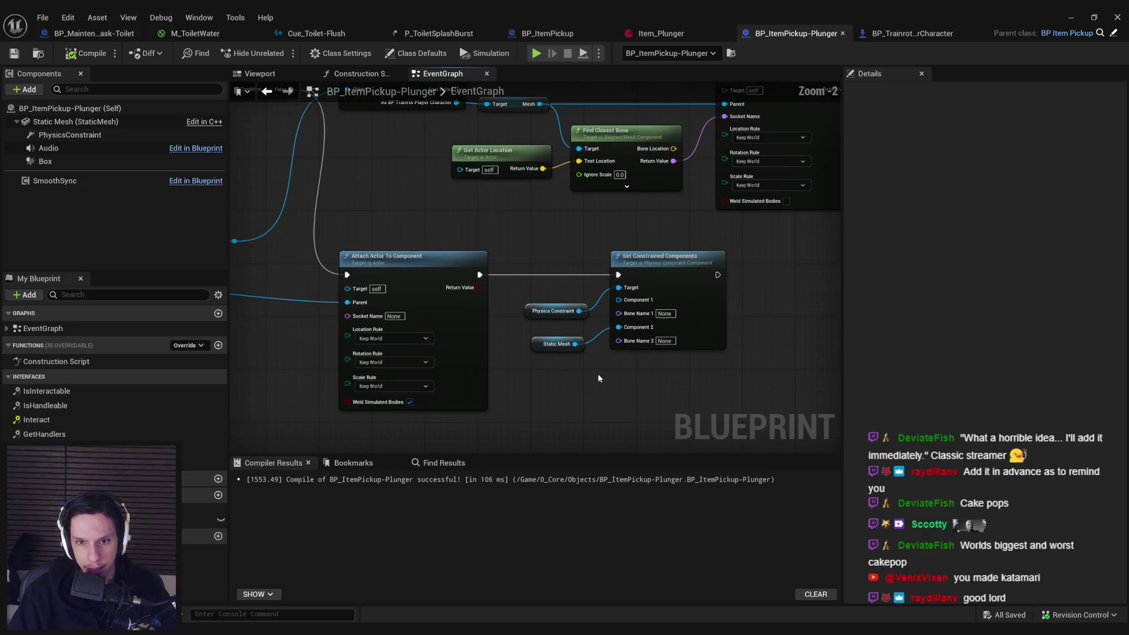
- Search 'set frame' actions from the Static Mesh and Physics Constraint pins, cancel, and minimize the editor
{"action": "left_click_drag", "start_coordinate": [590, 369], "coordinate": [595, 372]}
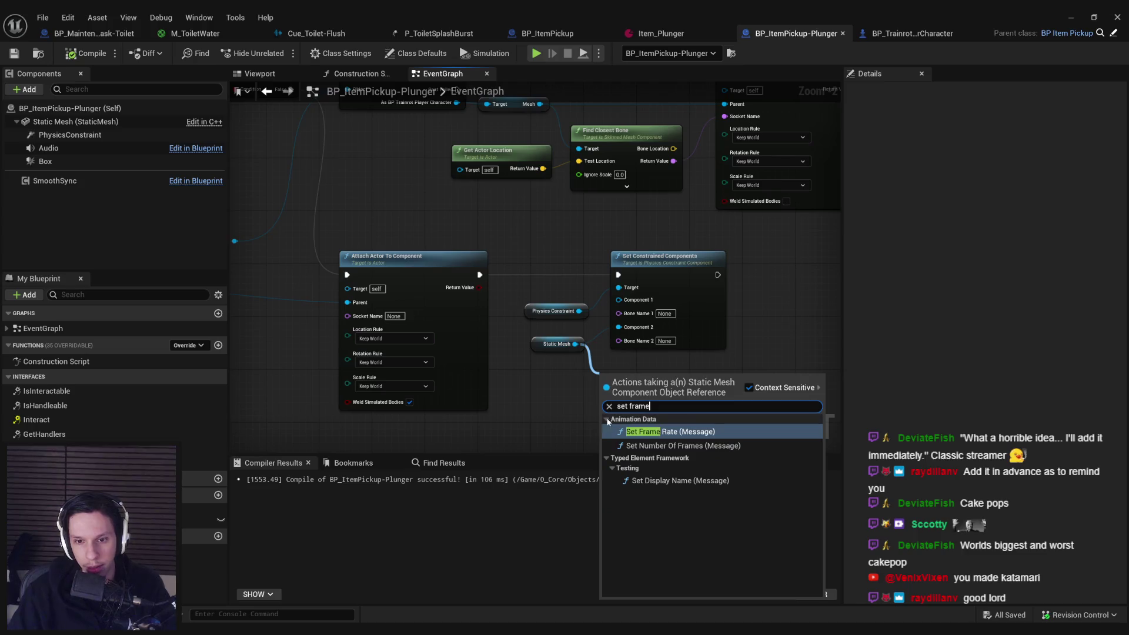
{"action": "key", "text": "Escape"}
{"action": "left_click_drag", "start_coordinate": [580, 310], "coordinate": [635, 401]}
{"action": "type", "text": "set frame"}
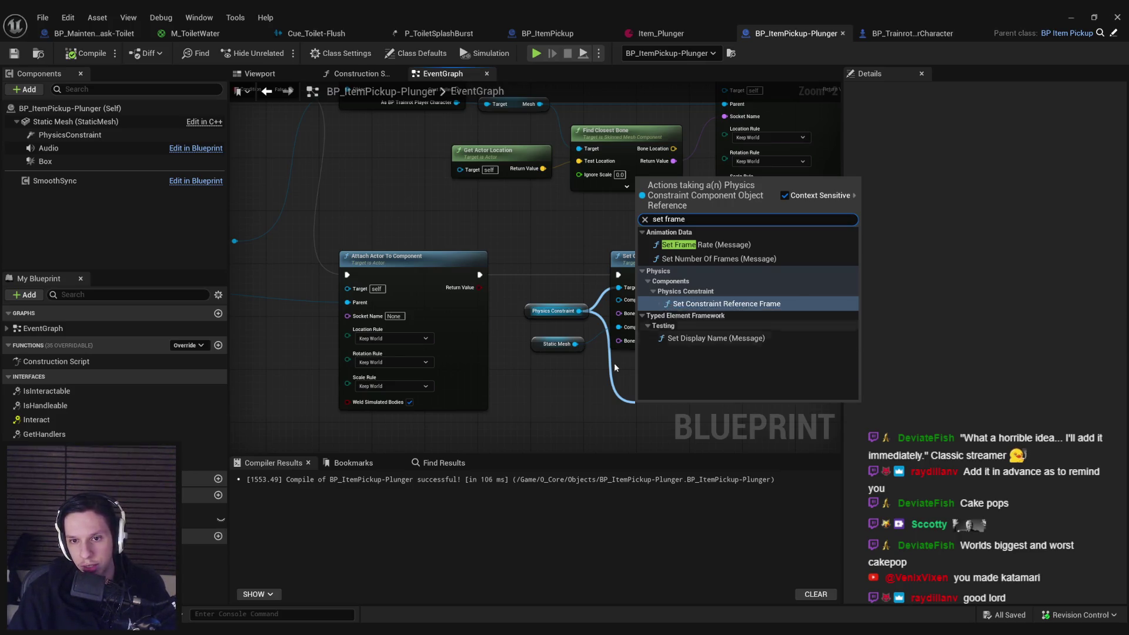
{"action": "left_click", "coordinate": [586, 379]}
{"action": "left_click", "coordinate": [1071, 17]}
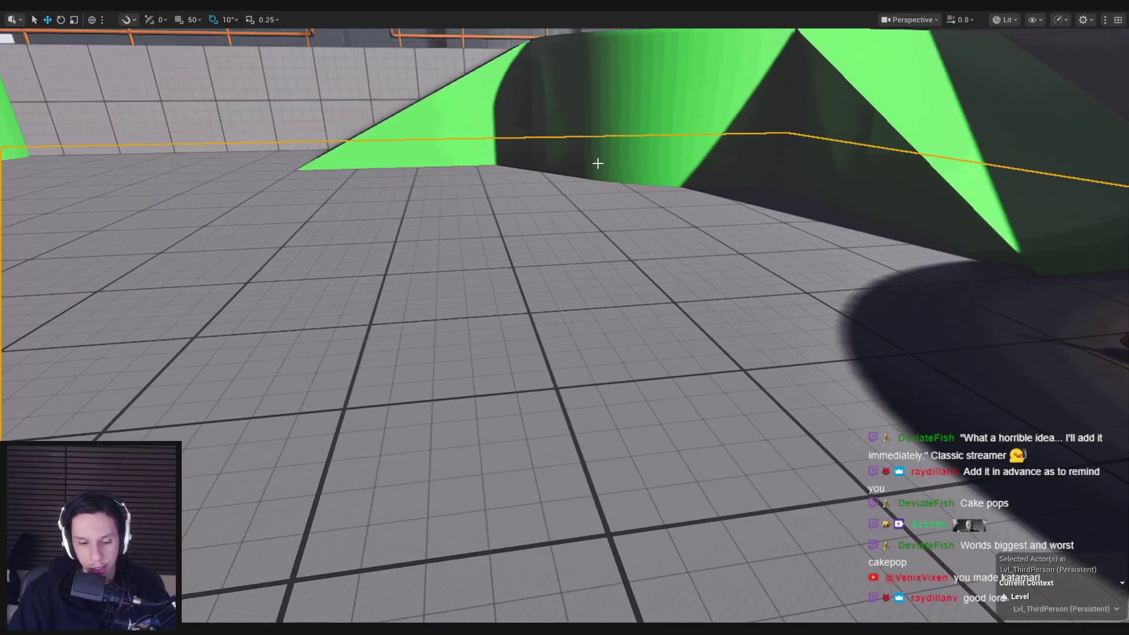
- Play-test walking to the plunger, grabbing and swinging it onto the white cube, then stop
{"action": "key", "text": "alt+p"}
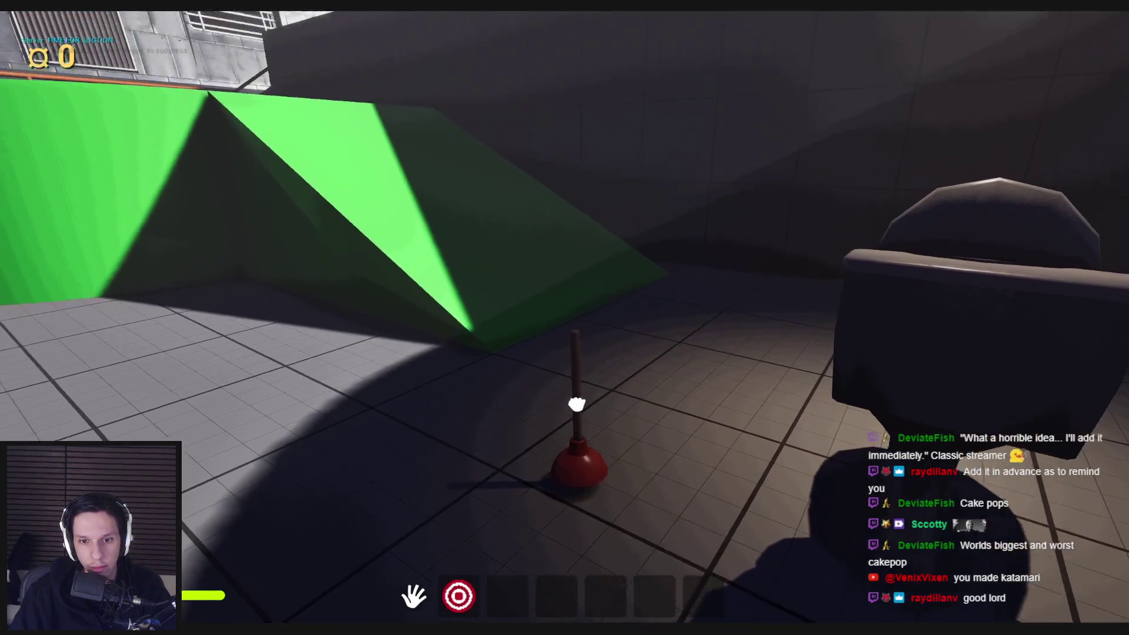
{"action": "key", "text": "w"}
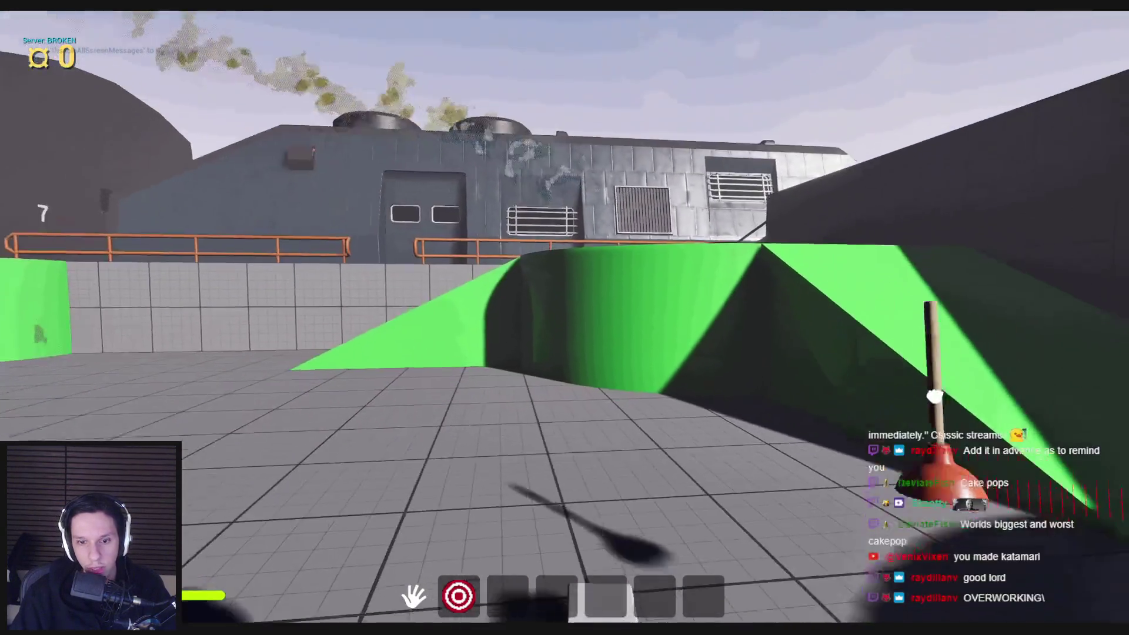
{"action": "mouse_move", "coordinate": [633, 388]}
{"action": "left_mouse_down"}
{"action": "mouse_move", "coordinate": [612, 343]}
{"action": "mouse_move", "coordinate": [559, 330]}
{"action": "mouse_move", "coordinate": [562, 285]}
{"action": "mouse_move", "coordinate": [566, 318]}
{"action": "left_mouse_up"}
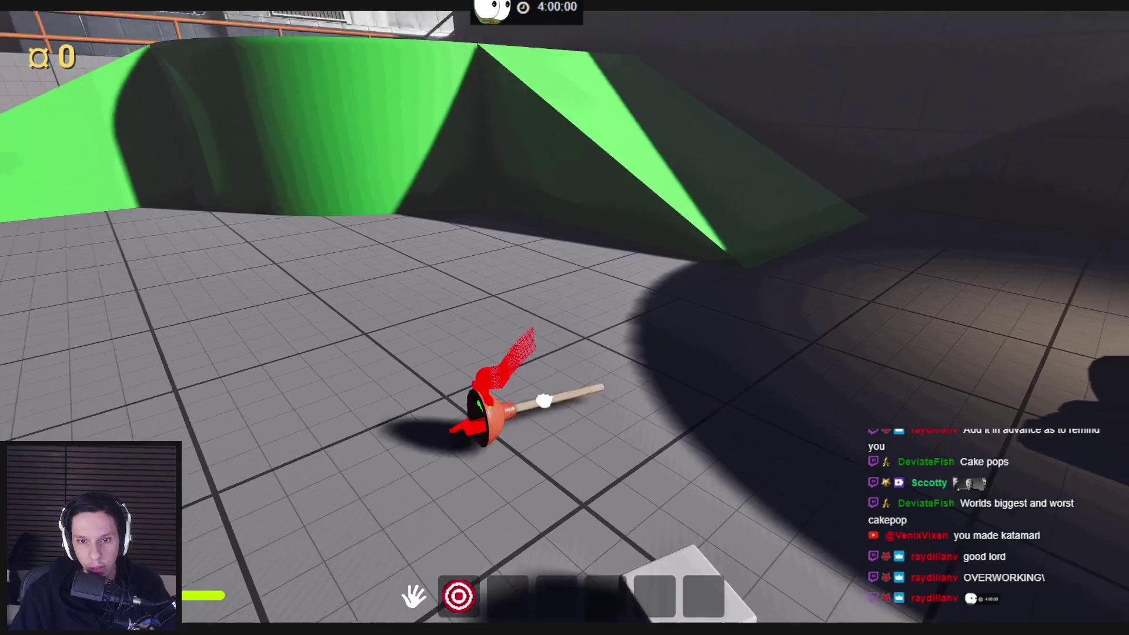
{"action": "mouse_move", "coordinate": [545, 398]}
{"action": "left_mouse_down"}
{"action": "mouse_move", "coordinate": [669, 355]}
{"action": "mouse_move", "coordinate": [320, 360]}
{"action": "mouse_move", "coordinate": [416, 310]}
{"action": "mouse_move", "coordinate": [584, 496]}
{"action": "mouse_move", "coordinate": [755, 341]}
{"action": "left_mouse_up"}
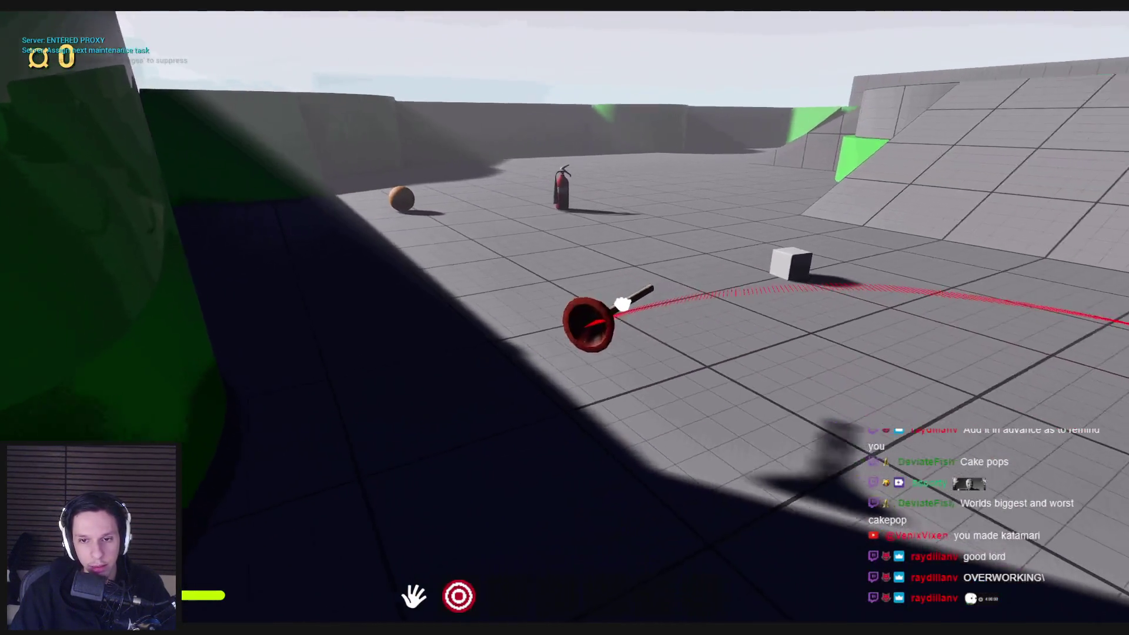
{"action": "mouse_move", "coordinate": [622, 304]}
{"action": "left_mouse_down"}
{"action": "mouse_move", "coordinate": [667, 333]}
{"action": "mouse_move", "coordinate": [648, 277]}
{"action": "mouse_move", "coordinate": [844, 270]}
{"action": "mouse_move", "coordinate": [566, 318]}
{"action": "mouse_move", "coordinate": [418, 323]}
{"action": "mouse_move", "coordinate": [564, 373]}
{"action": "mouse_move", "coordinate": [844, 403]}
{"action": "mouse_move", "coordinate": [565, 315]}
{"action": "mouse_move", "coordinate": [365, 335]}
{"action": "mouse_move", "coordinate": [310, 360]}
{"action": "mouse_move", "coordinate": [565, 317]}
{"action": "left_mouse_up"}
{"action": "key", "text": "Escape"}
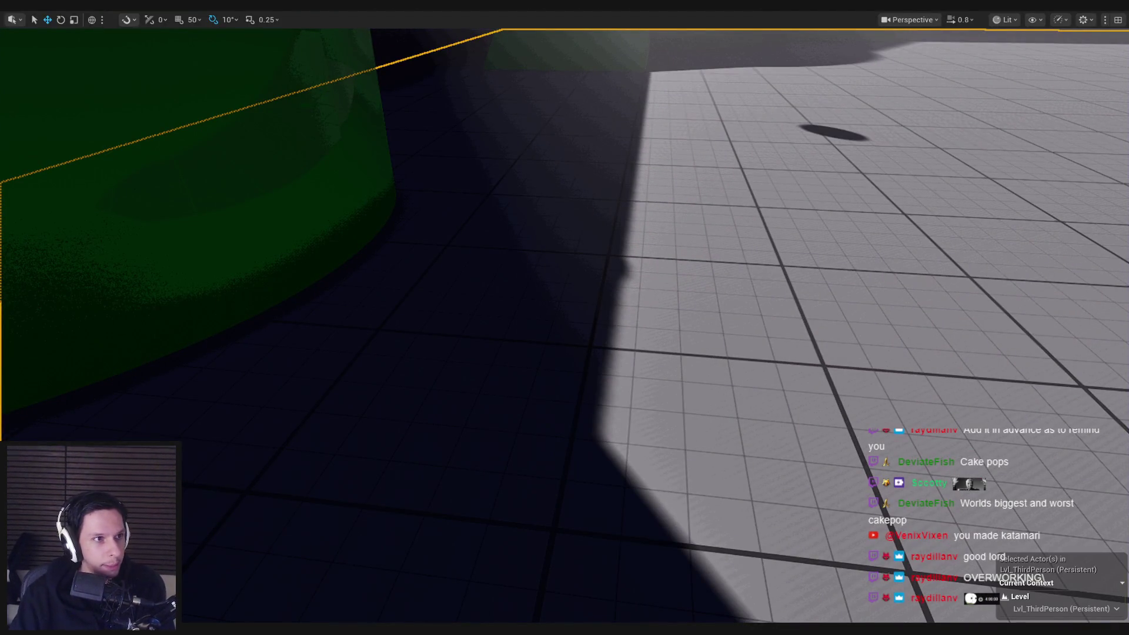
{"action": "key", "text": "alt+Tab"}
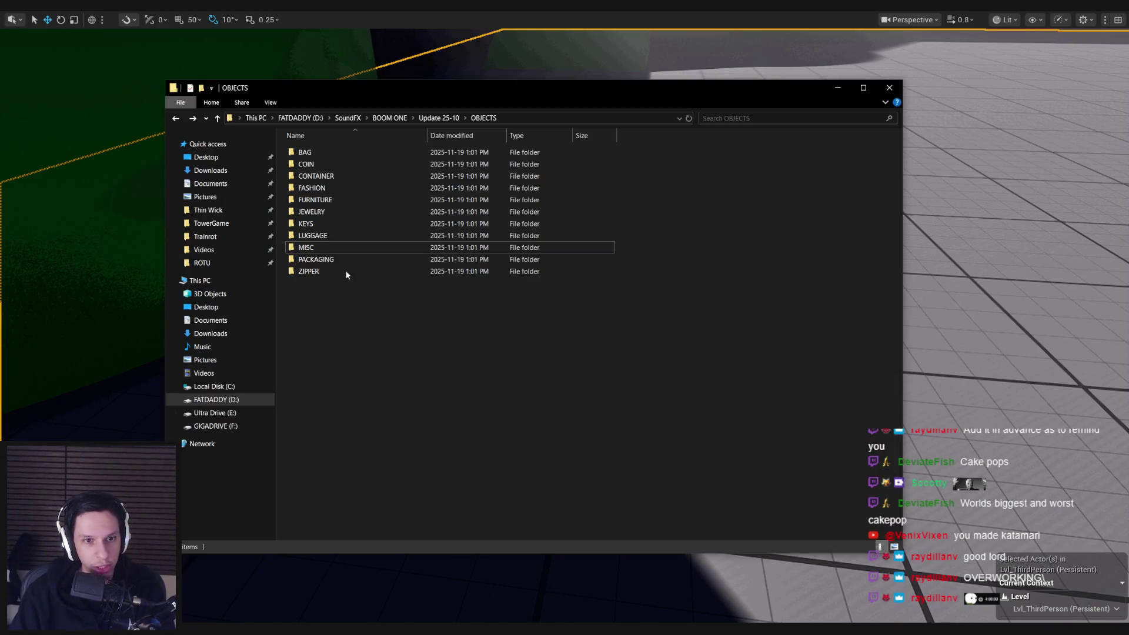
- Navigate from the OBJECTS sounds back up to the BOOM ONE library folder
{"action": "double_click", "coordinate": [311, 250]}
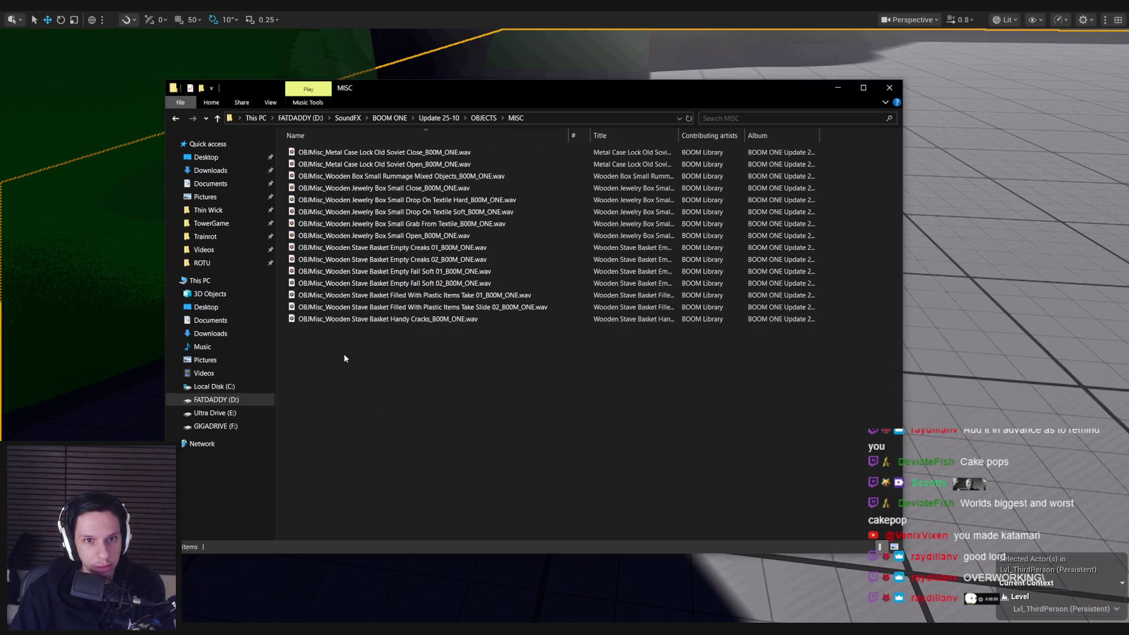
{"action": "key", "text": "BackSpace"}
{"action": "left_click", "coordinate": [439, 118]}
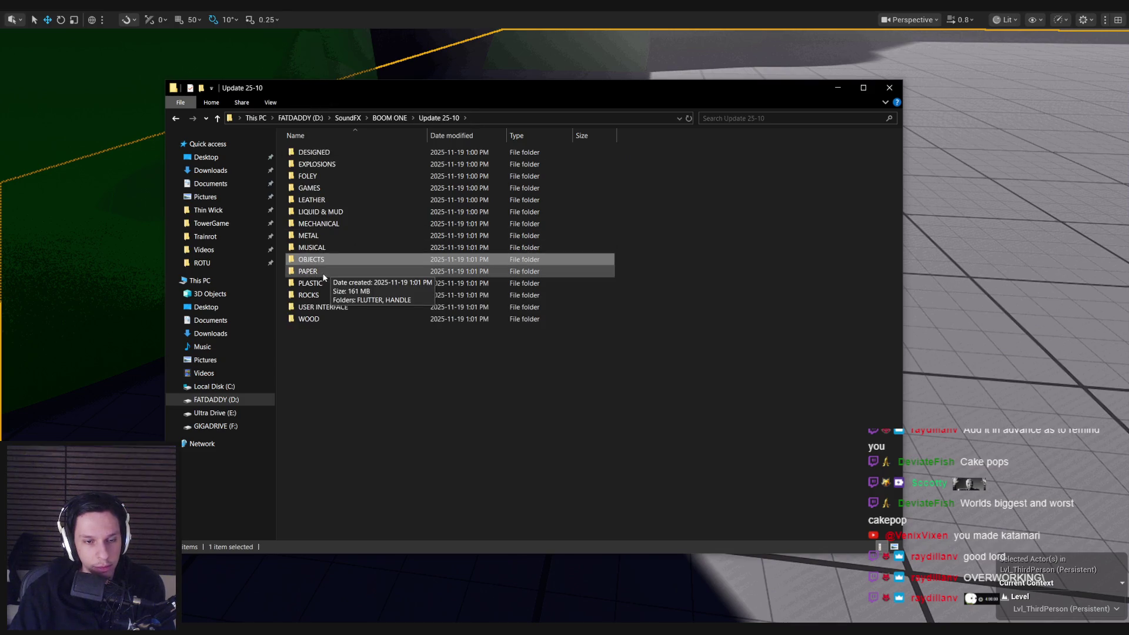
{"action": "left_click", "coordinate": [379, 121]}
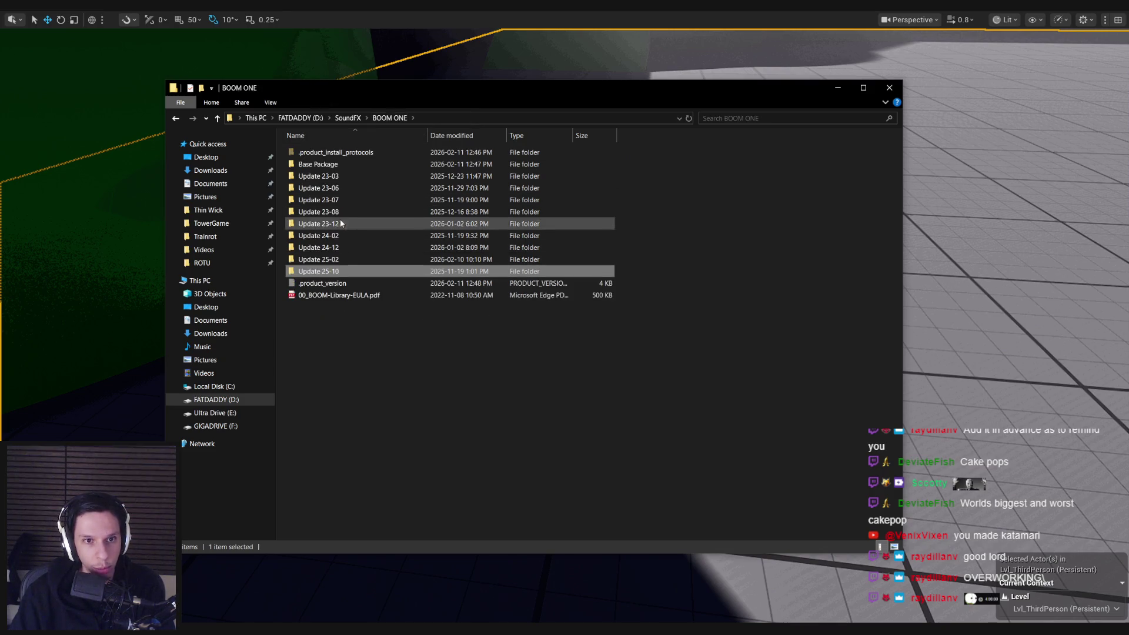
- Open Base Package > TOYS > MISC and play TOYMisc_Bath Duck Hit 01
{"action": "double_click", "coordinate": [320, 165]}
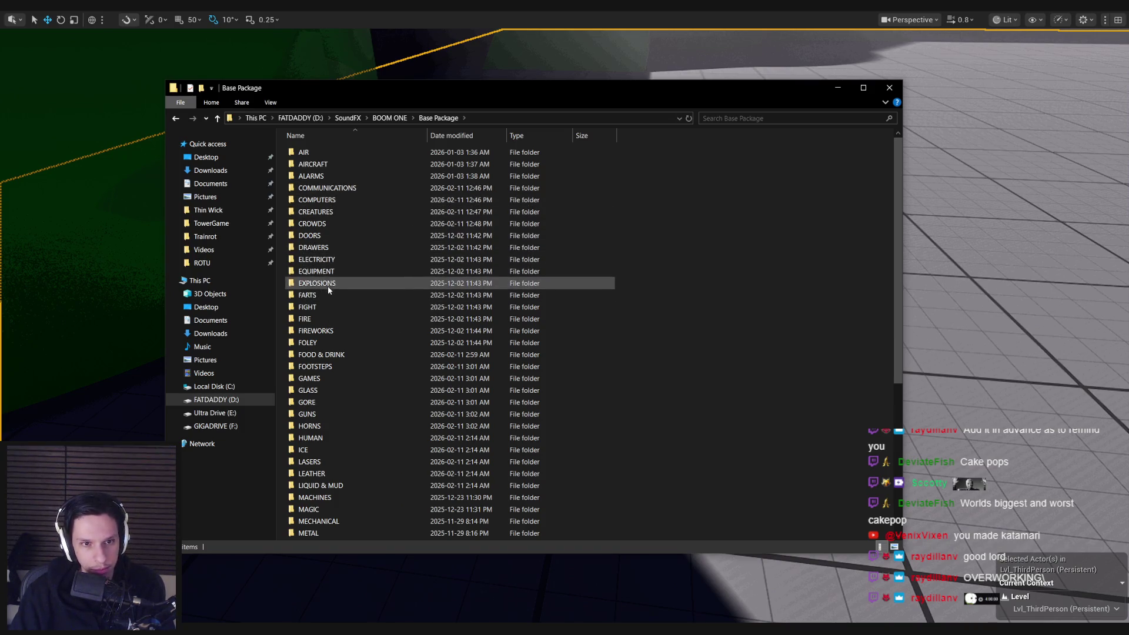
{"action": "scroll", "coordinate": [358, 347], "scroll_direction": "down", "scroll_amount": 5}
{"action": "double_click", "coordinate": [307, 465]}
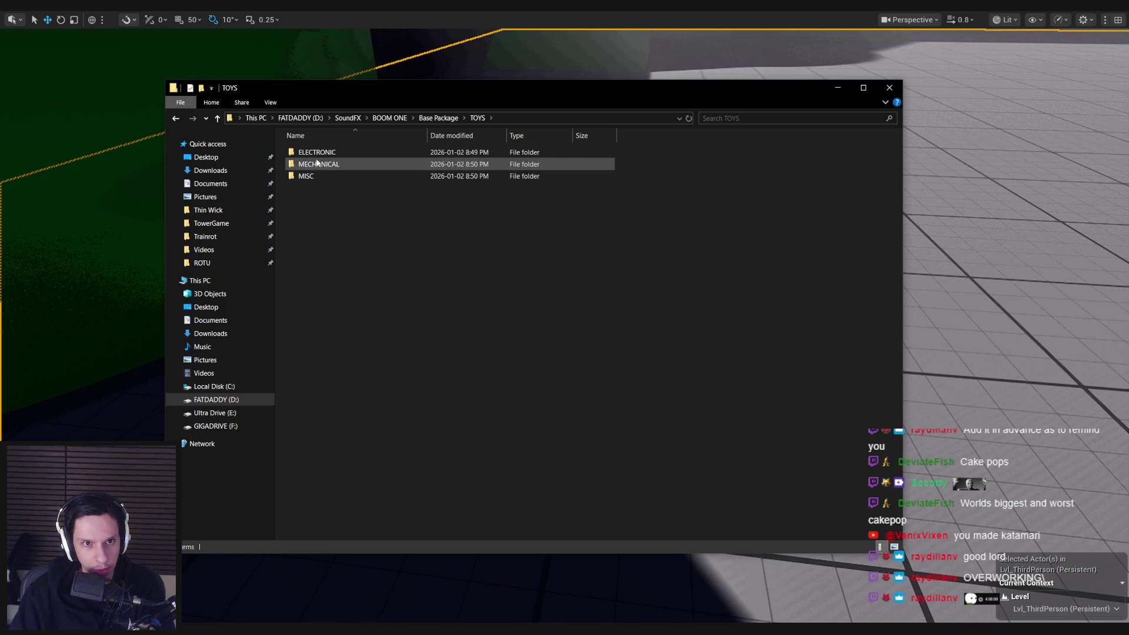
{"action": "double_click", "coordinate": [312, 175]}
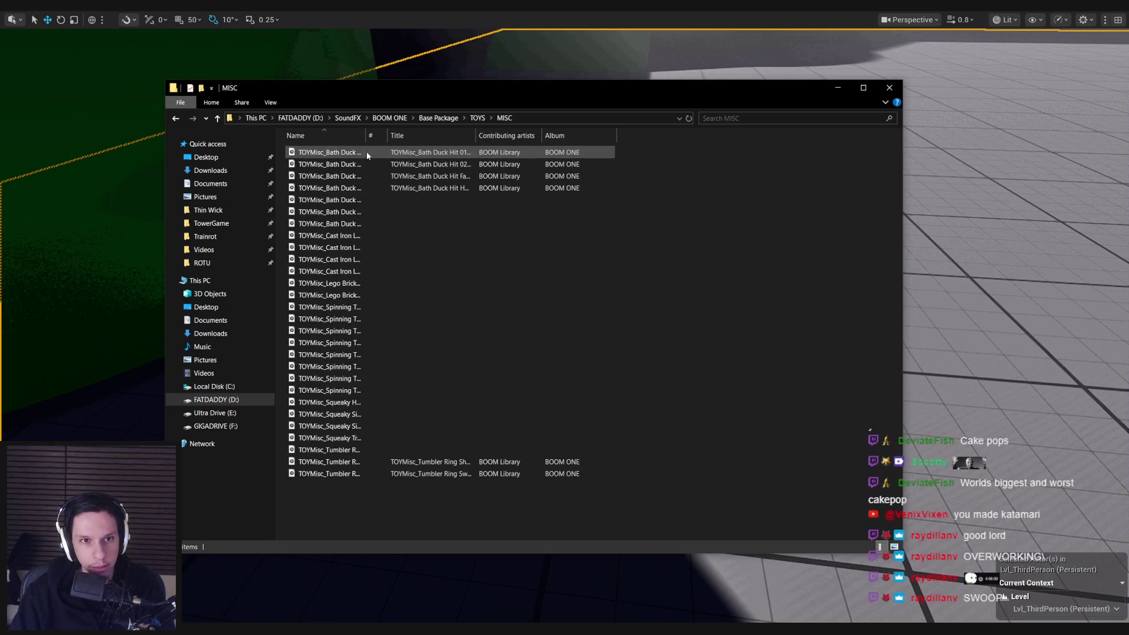
{"action": "double_click", "coordinate": [393, 156]}
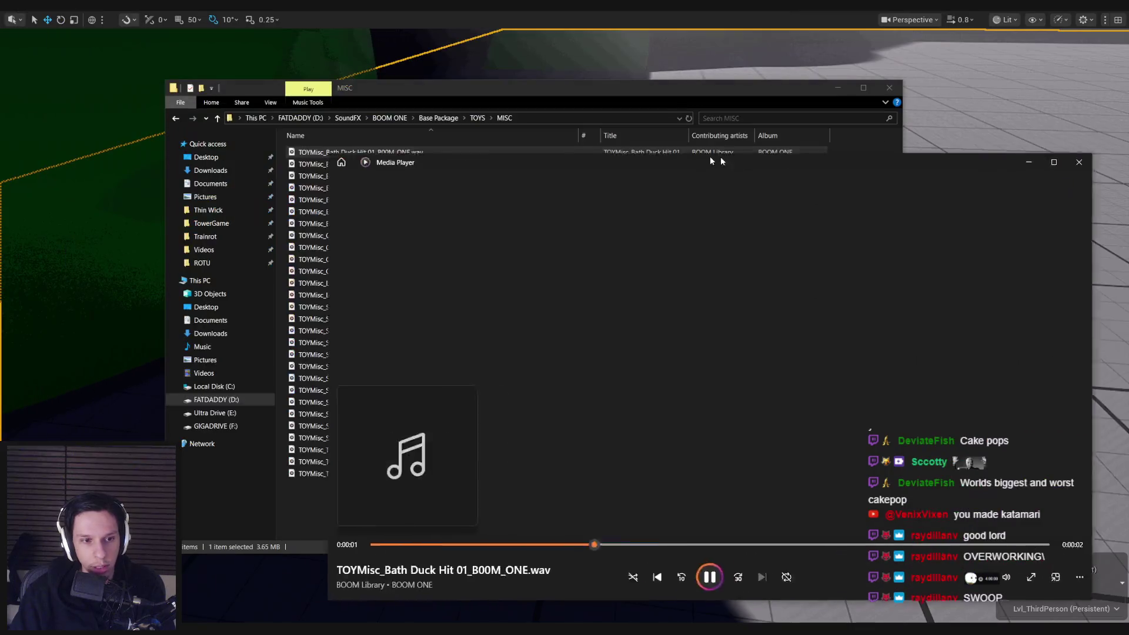
- Audition the Bath Duck Hit Fart, Hit Hard, Hit Soft, Release Hard and Release Short sounds
{"action": "left_click_drag", "start_coordinate": [721, 156], "coordinate": [865, 180]}
{"action": "left_click", "coordinate": [400, 176]}
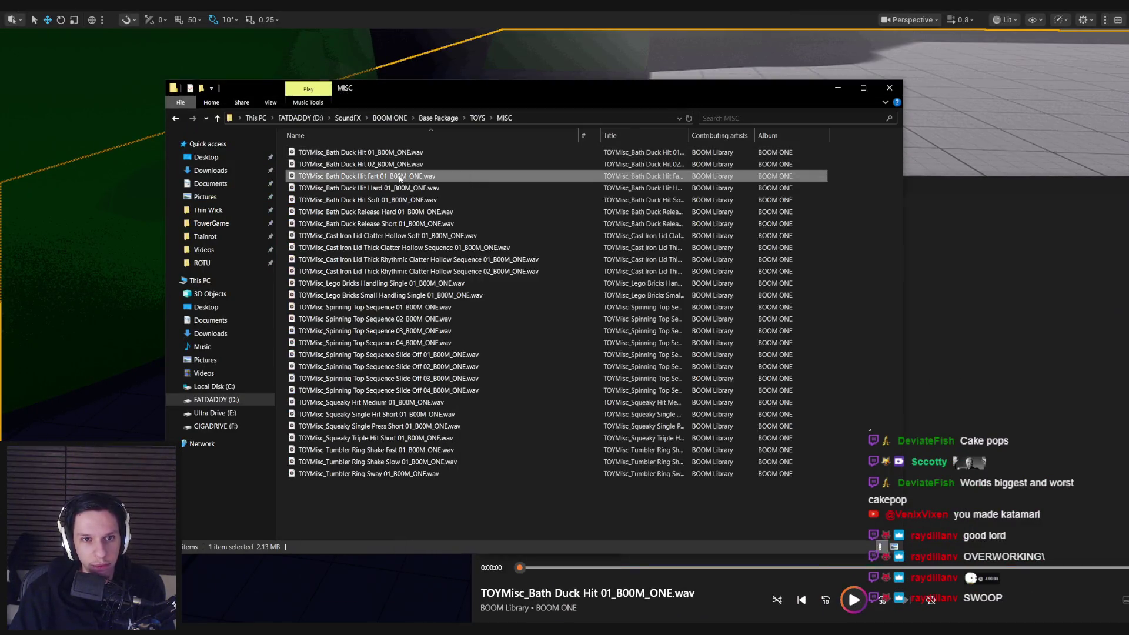
{"action": "double_click", "coordinate": [400, 176]}
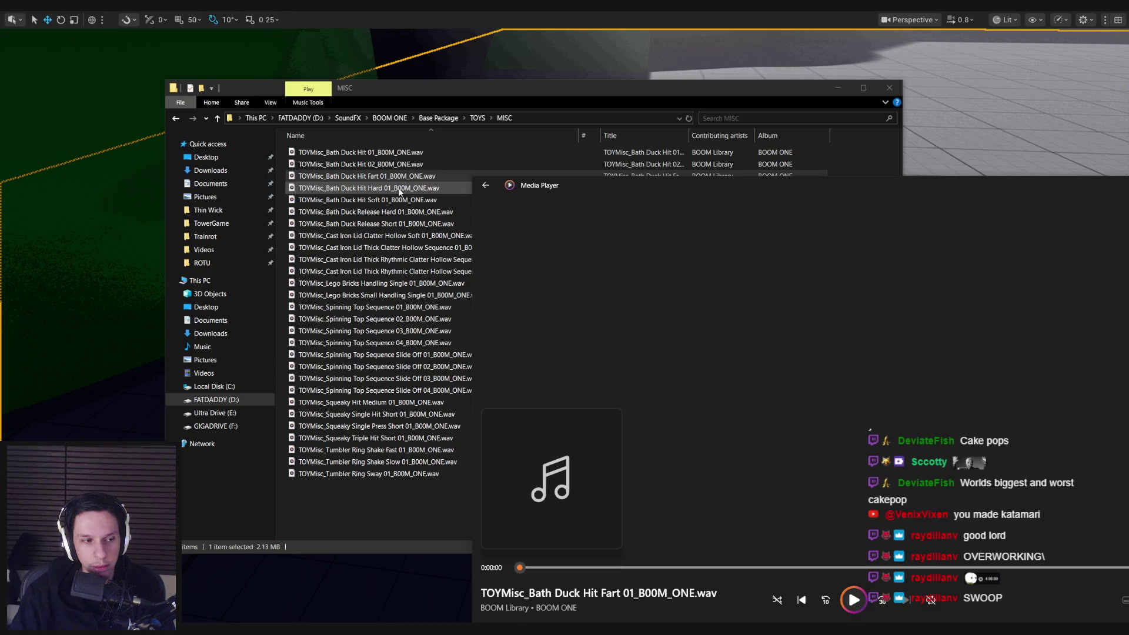
{"action": "double_click", "coordinate": [400, 188]}
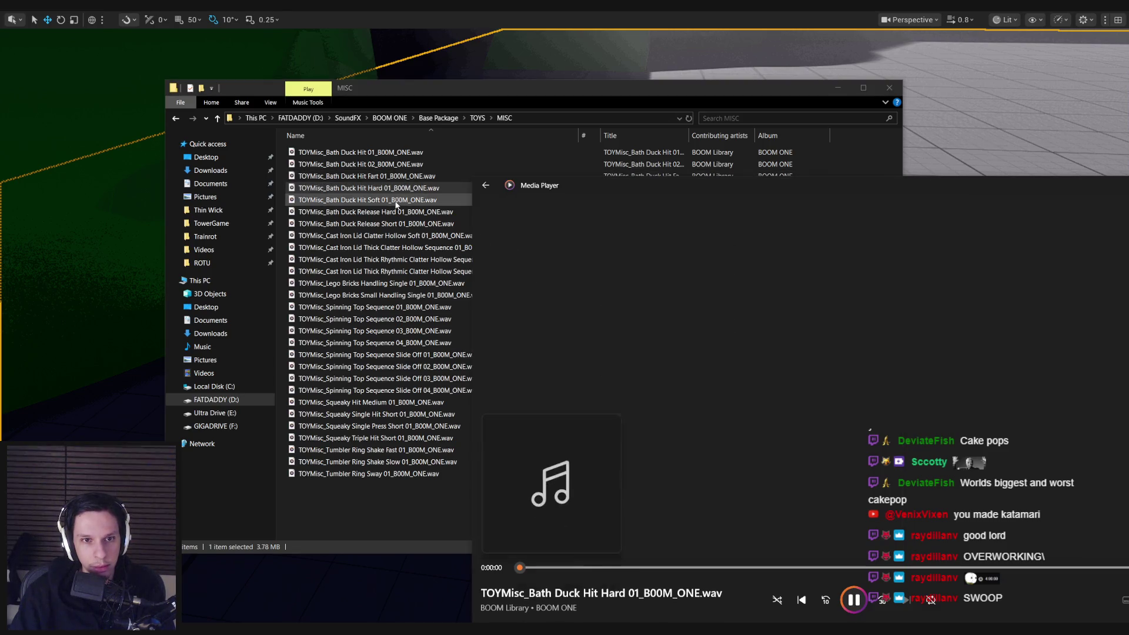
{"action": "double_click", "coordinate": [400, 200]}
{"action": "double_click", "coordinate": [398, 213]}
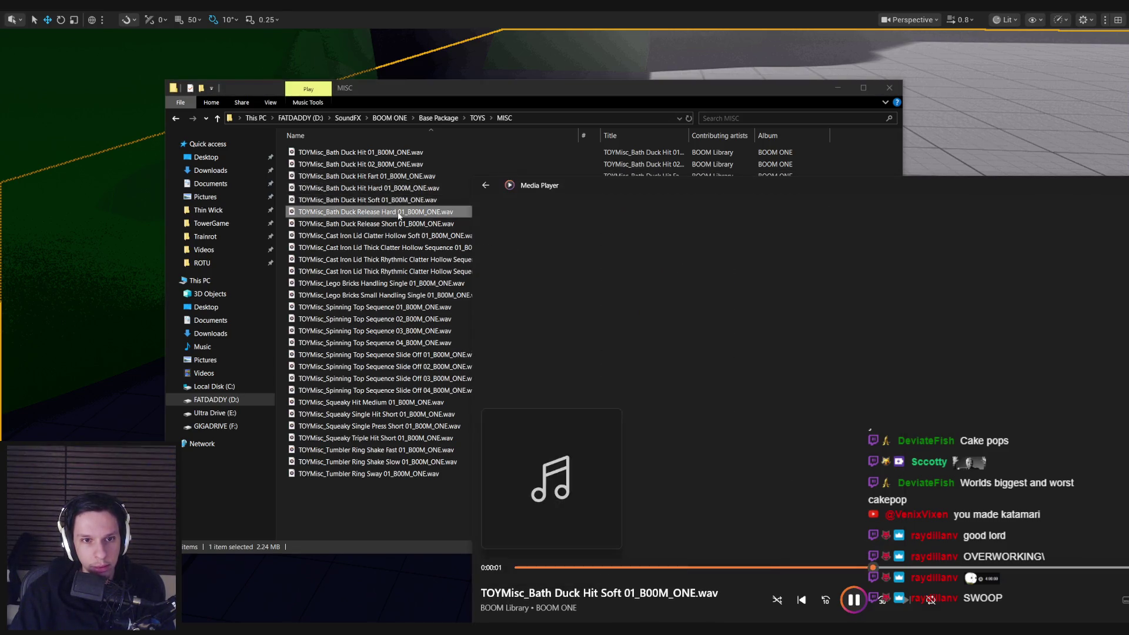
{"action": "double_click", "coordinate": [397, 224]}
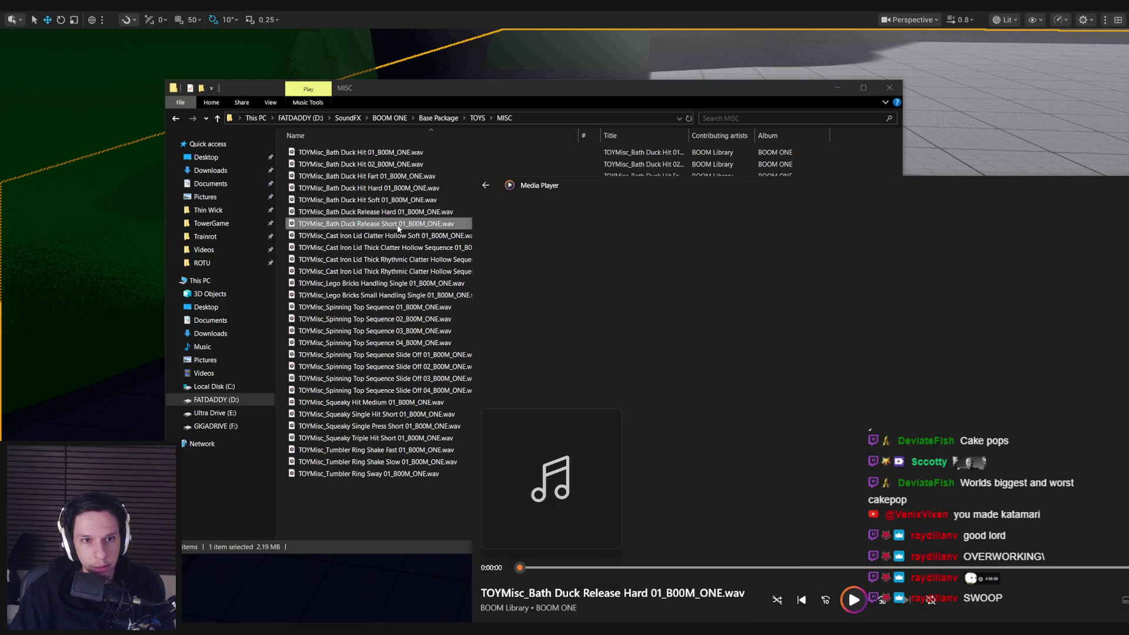
- Audition Spinning Top Sequence, the Squeaky hits and presses, and Cast Iron Lid Clatter Hollow Soft 01
{"action": "double_click", "coordinate": [376, 307]}
{"action": "double_click", "coordinate": [375, 403]}
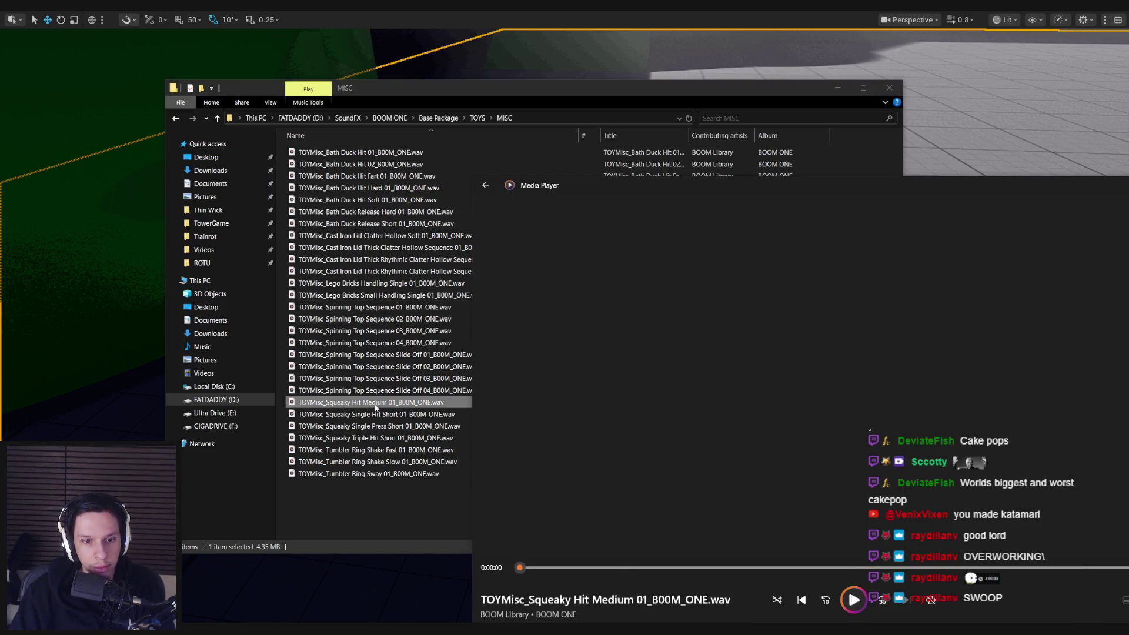
{"action": "double_click", "coordinate": [376, 414]}
{"action": "double_click", "coordinate": [377, 427]}
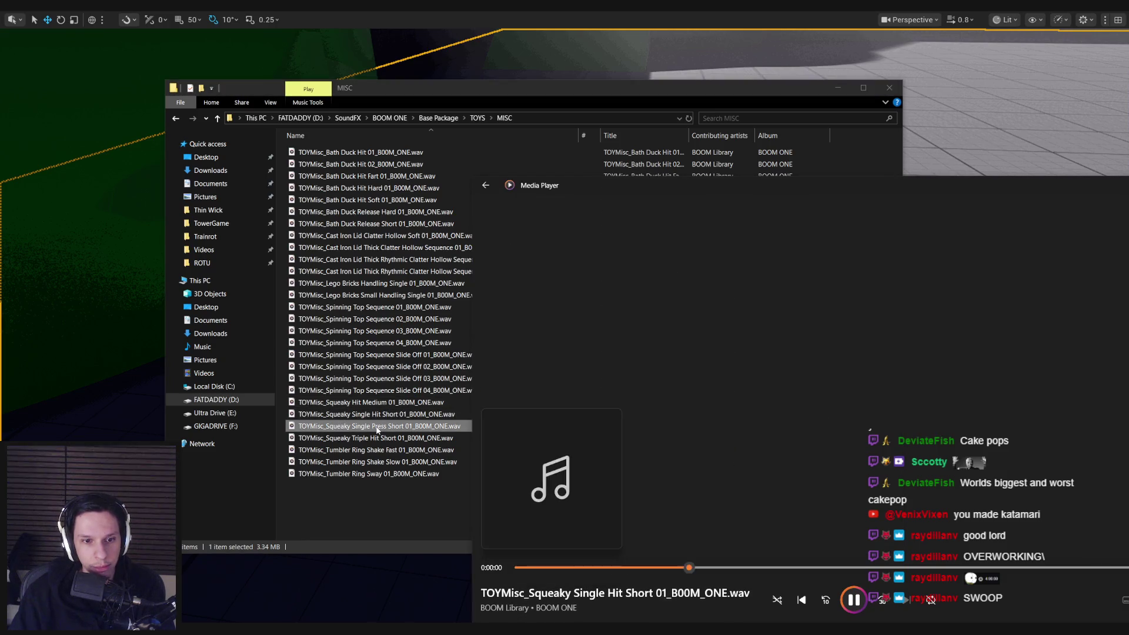
{"action": "left_click", "coordinate": [365, 473]}
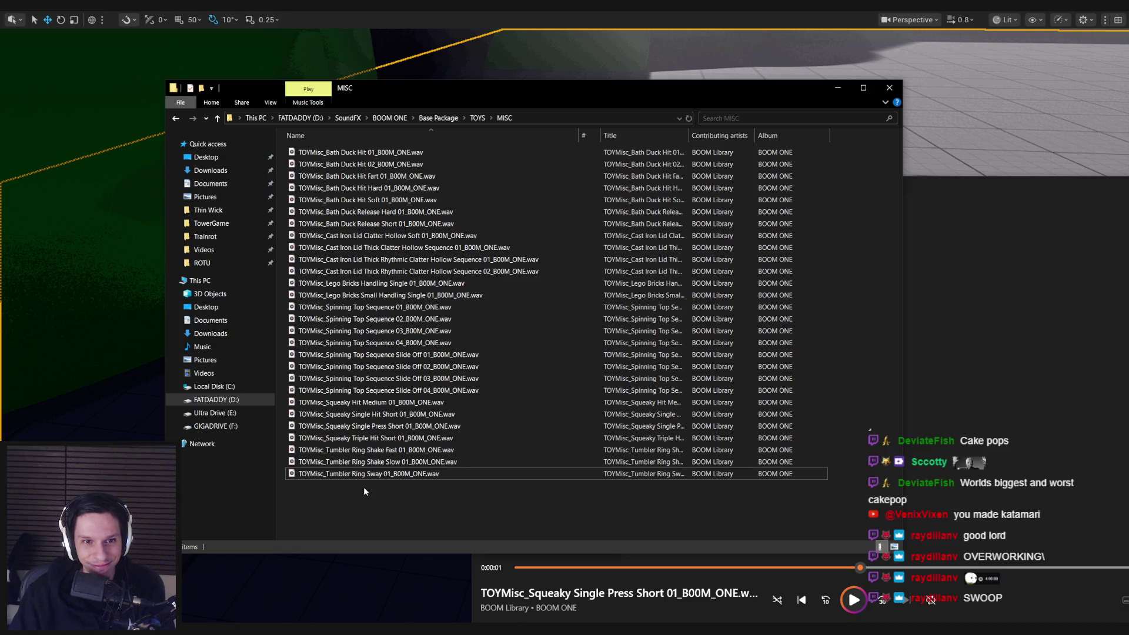
{"action": "double_click", "coordinate": [406, 236]}
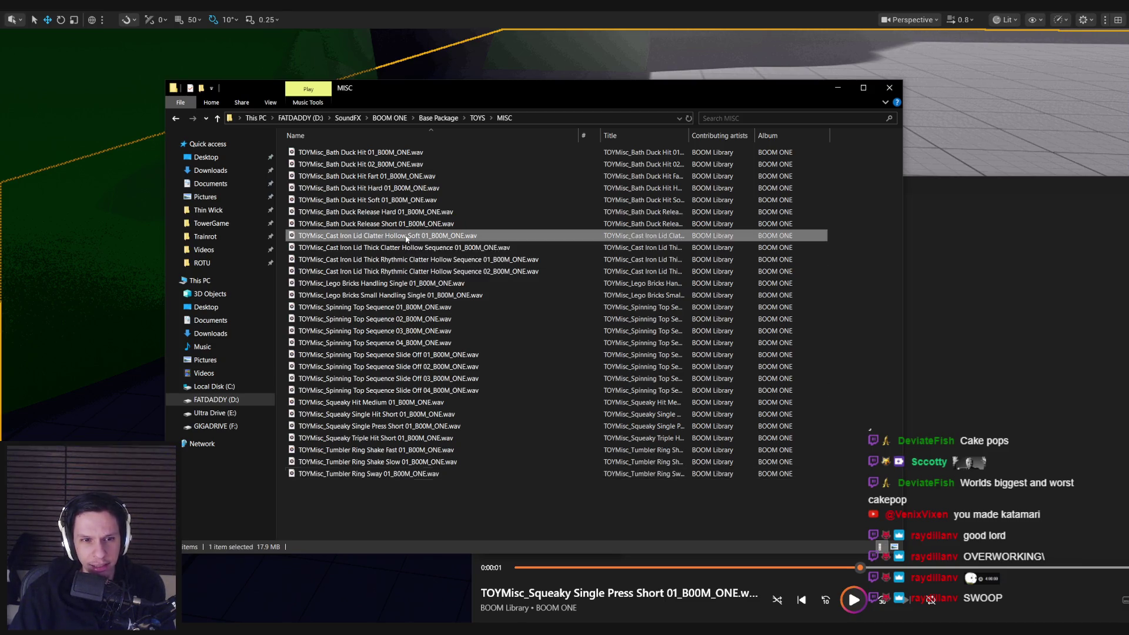
- Peek into the MECHANICAL toy sounds, then return to Base Package and scroll its categories
{"action": "key", "text": "alt+Up"}
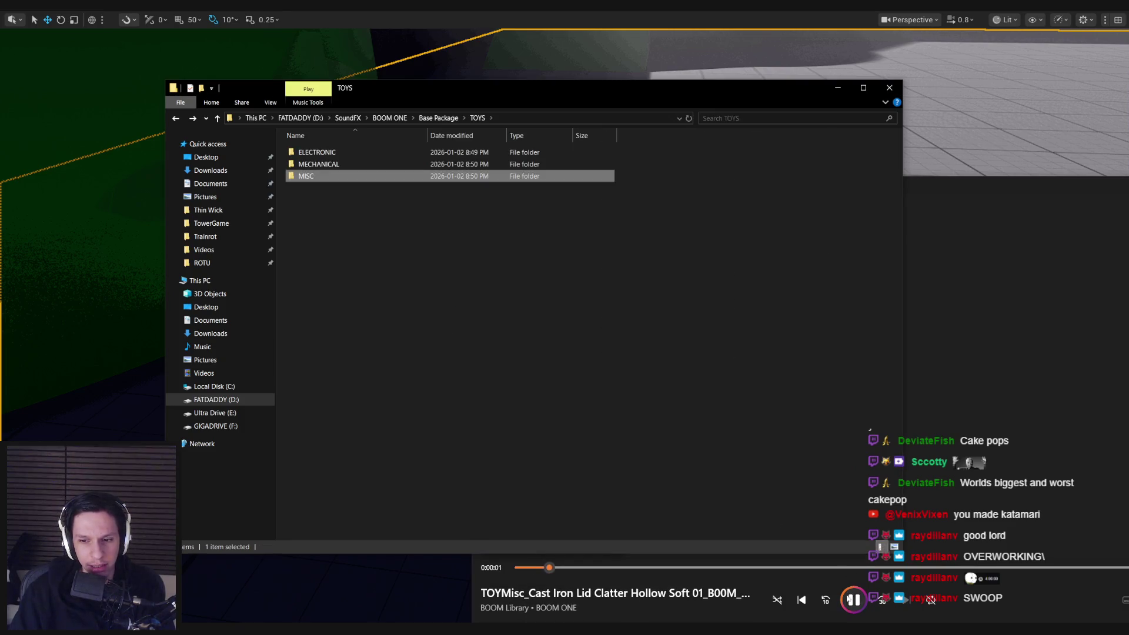
{"action": "double_click", "coordinate": [344, 169]}
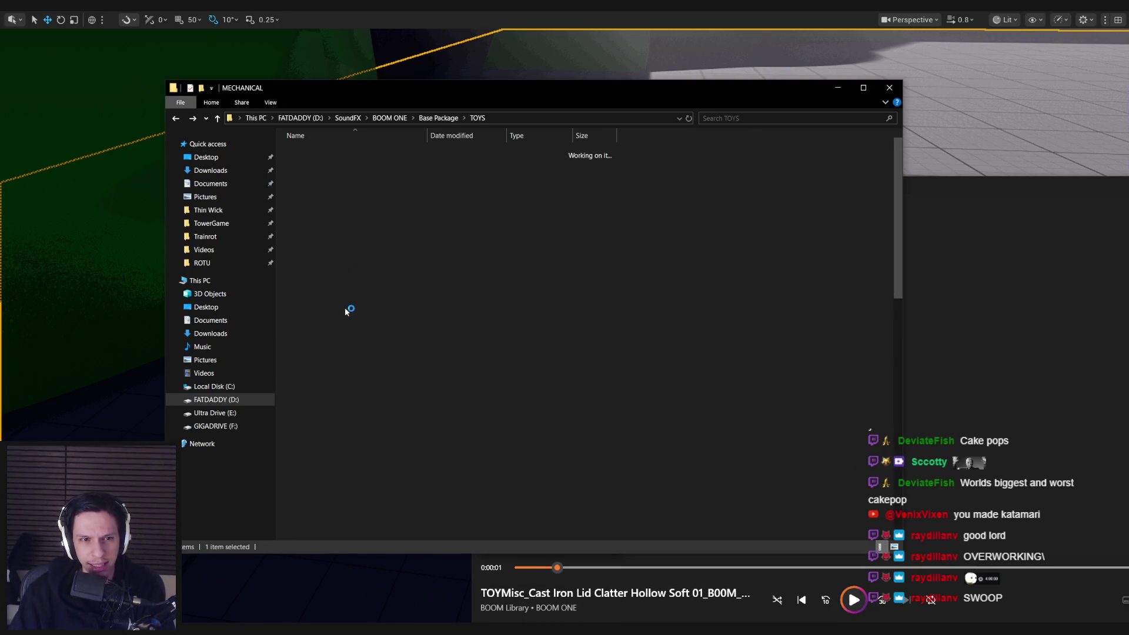
{"action": "key", "text": "alt+Up"}
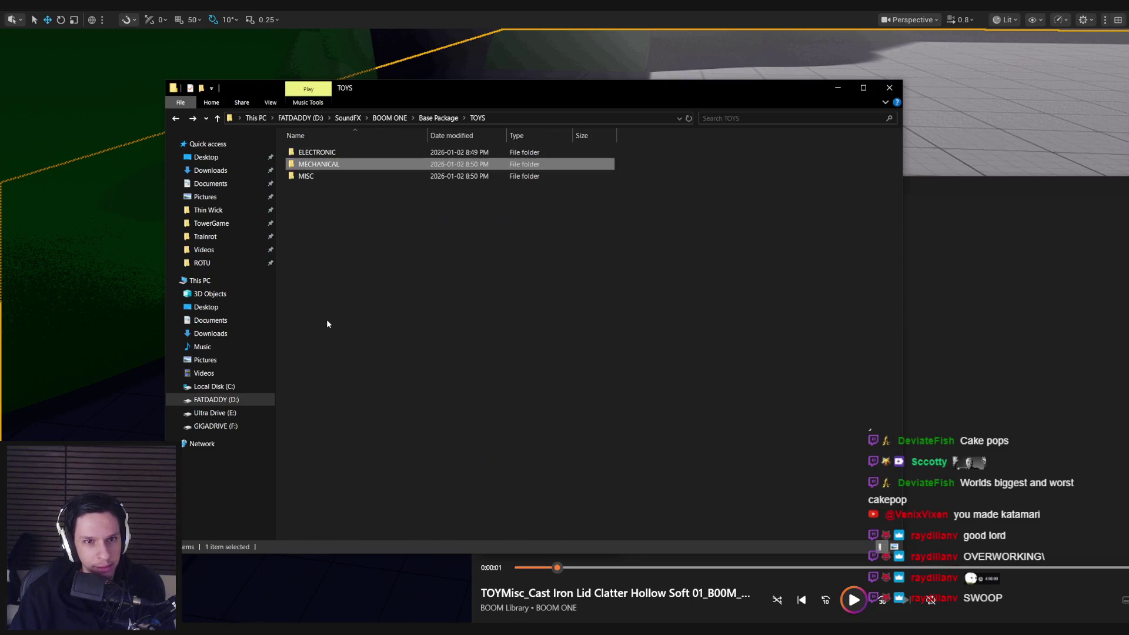
{"action": "key", "text": "alt+Up"}
{"action": "scroll", "coordinate": [320, 319], "scroll_direction": "down", "scroll_amount": 3}
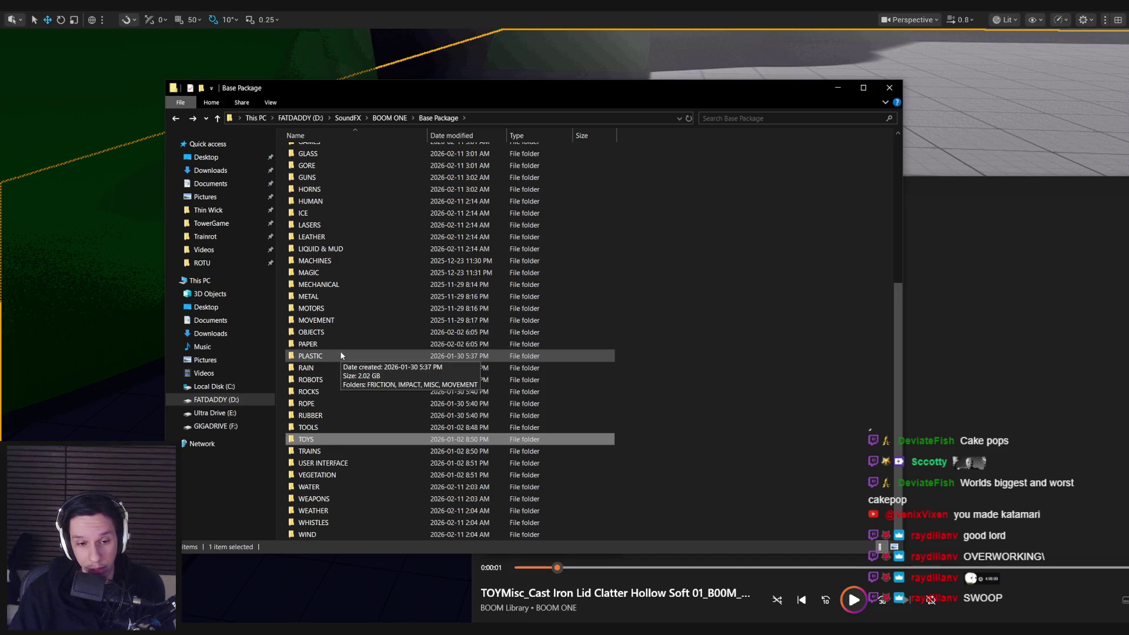
{"action": "scroll", "coordinate": [341, 356], "scroll_direction": "up", "scroll_amount": 7}
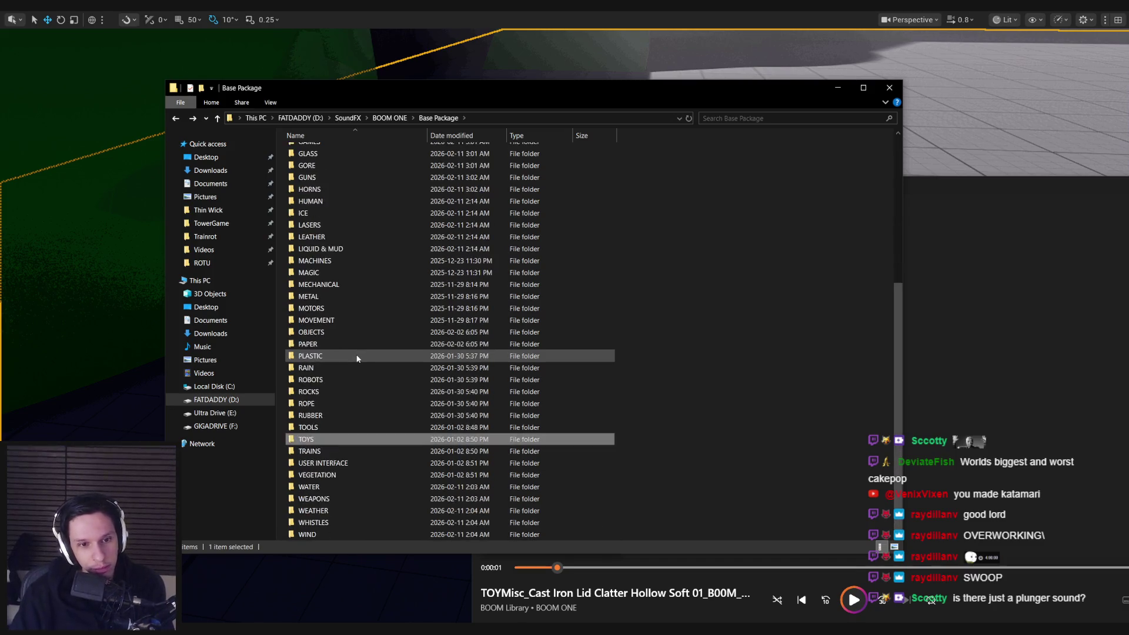
{"action": "scroll", "coordinate": [353, 382], "scroll_direction": "down", "scroll_amount": 1}
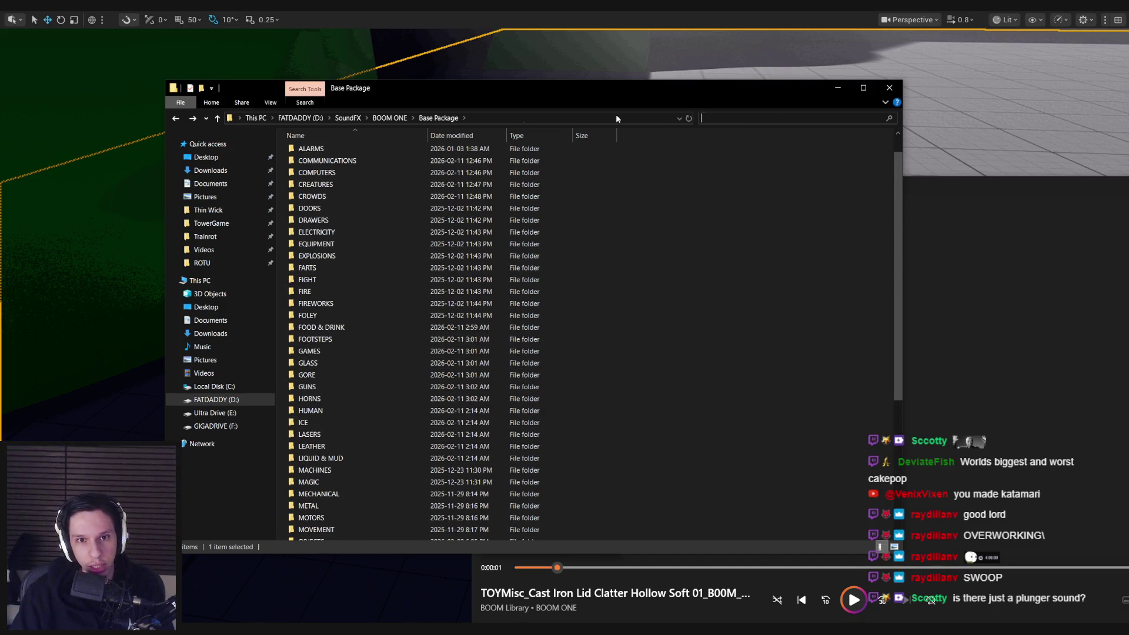
- Search BOOM ONE for 'plunger' and play the three plunger trumpet bell sounds, then close the player
{"action": "left_click", "coordinate": [377, 118]}
{"action": "type", "text": "plunger"}
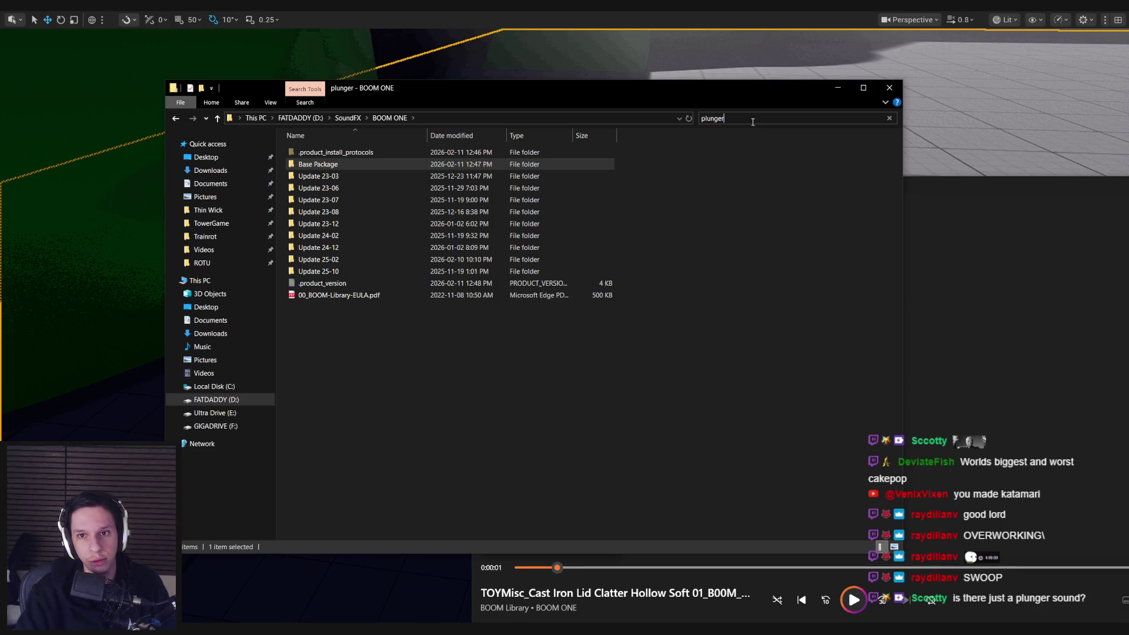
{"action": "key", "text": "Return"}
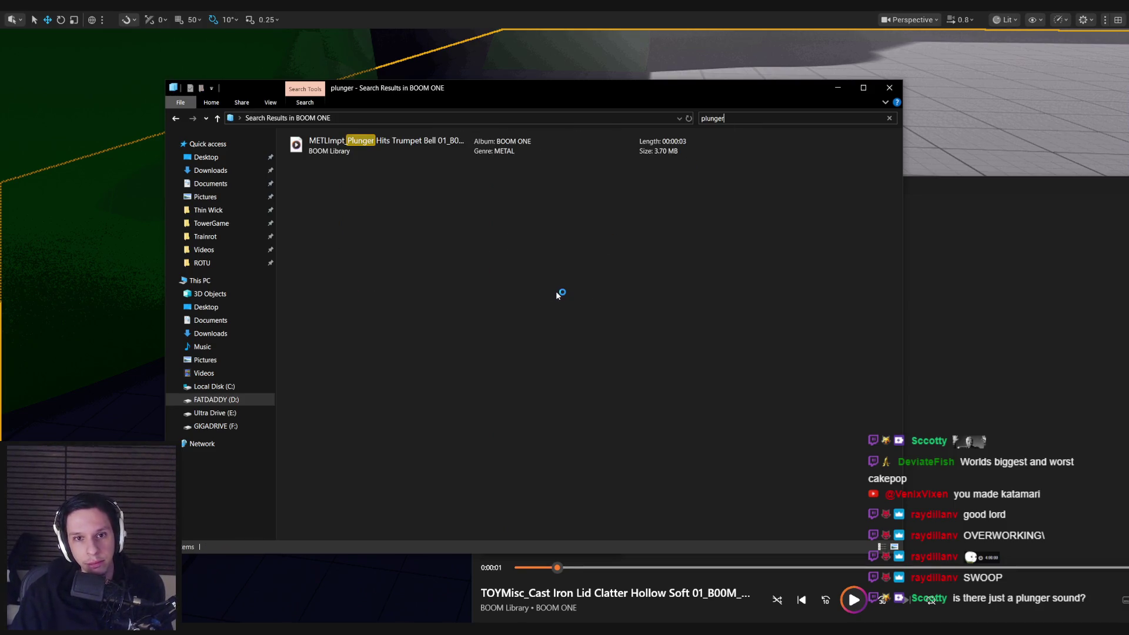
{"action": "double_click", "coordinate": [425, 147]}
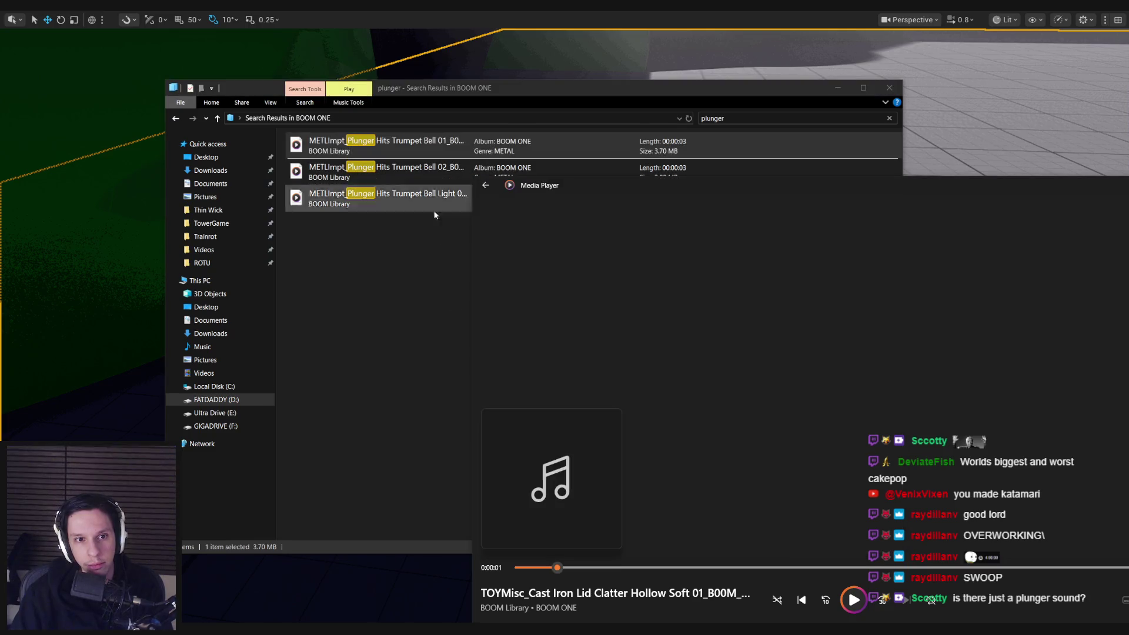
{"action": "double_click", "coordinate": [428, 172]}
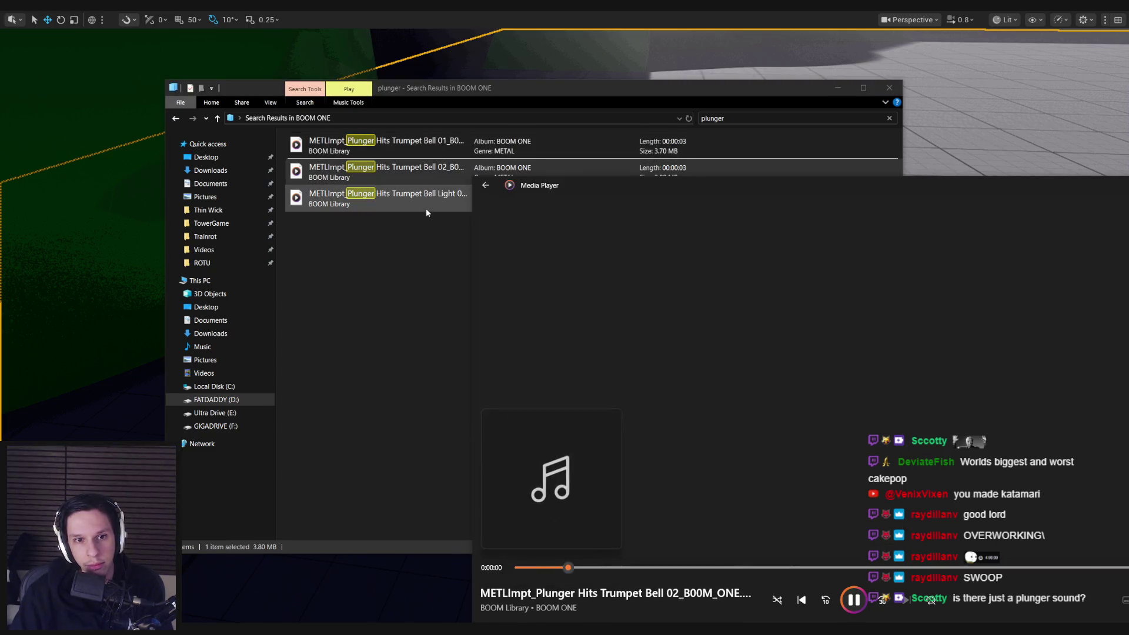
{"action": "double_click", "coordinate": [425, 199]}
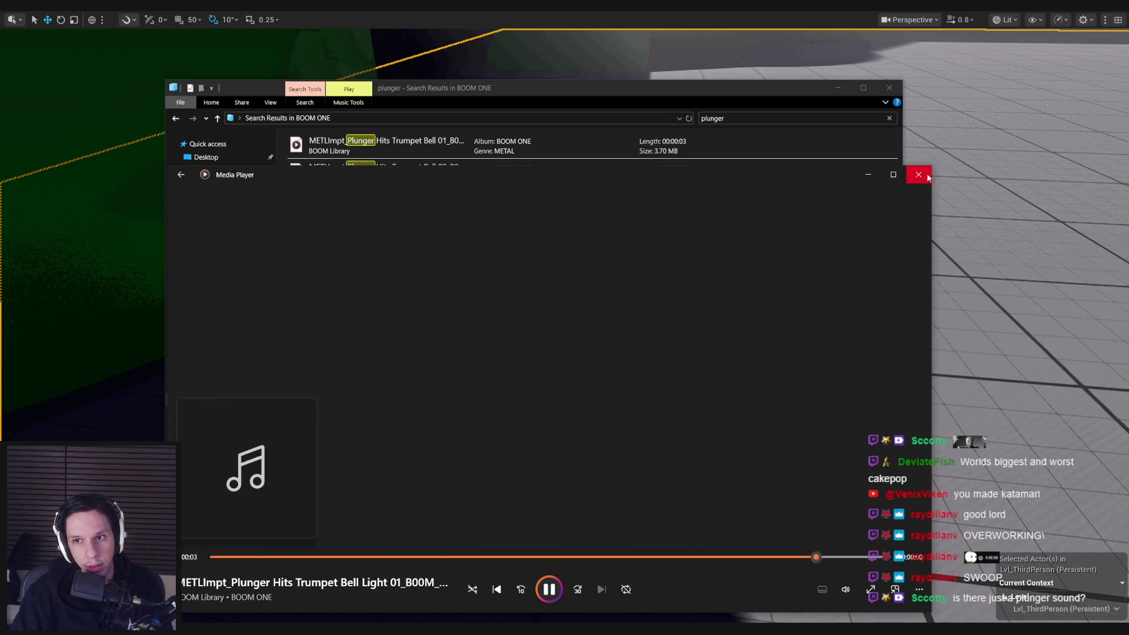
{"action": "left_click", "coordinate": [918, 175]}
{"action": "key", "text": "alt+Left"}
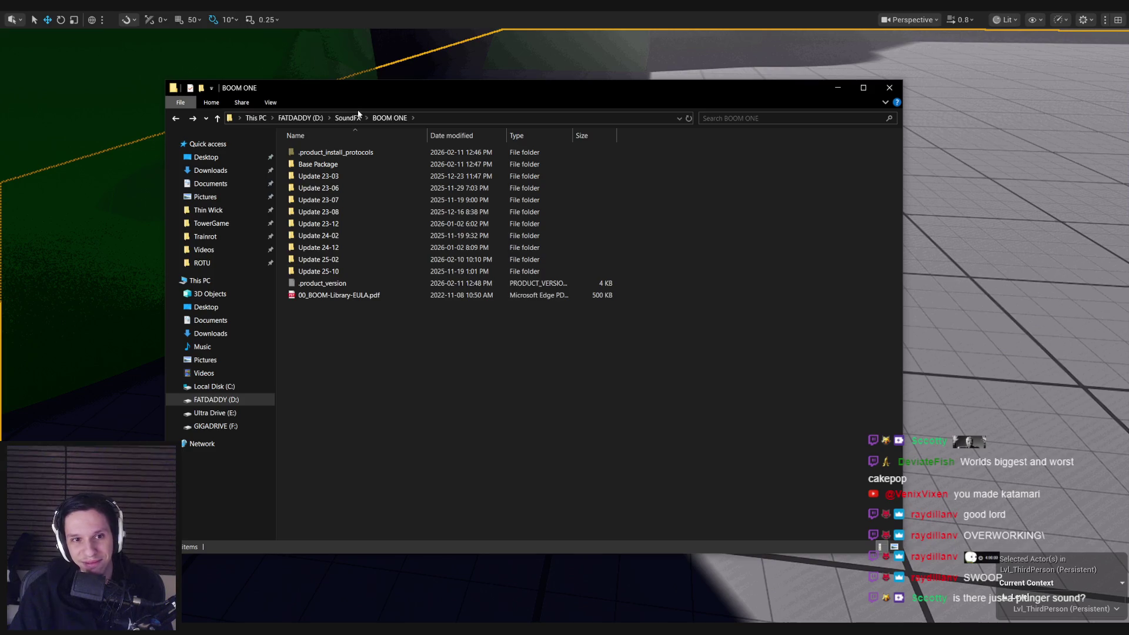
- Go up to SoundFX and briefly look inside the RTSB_Gearbox folder
{"action": "left_click", "coordinate": [350, 119]}
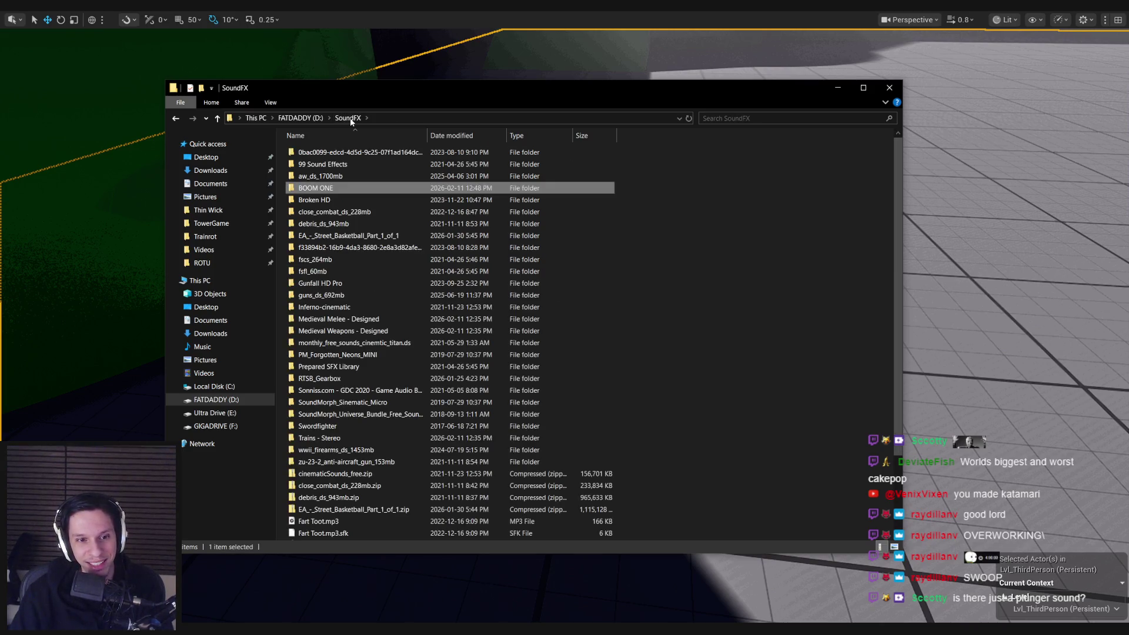
{"action": "double_click", "coordinate": [318, 378]}
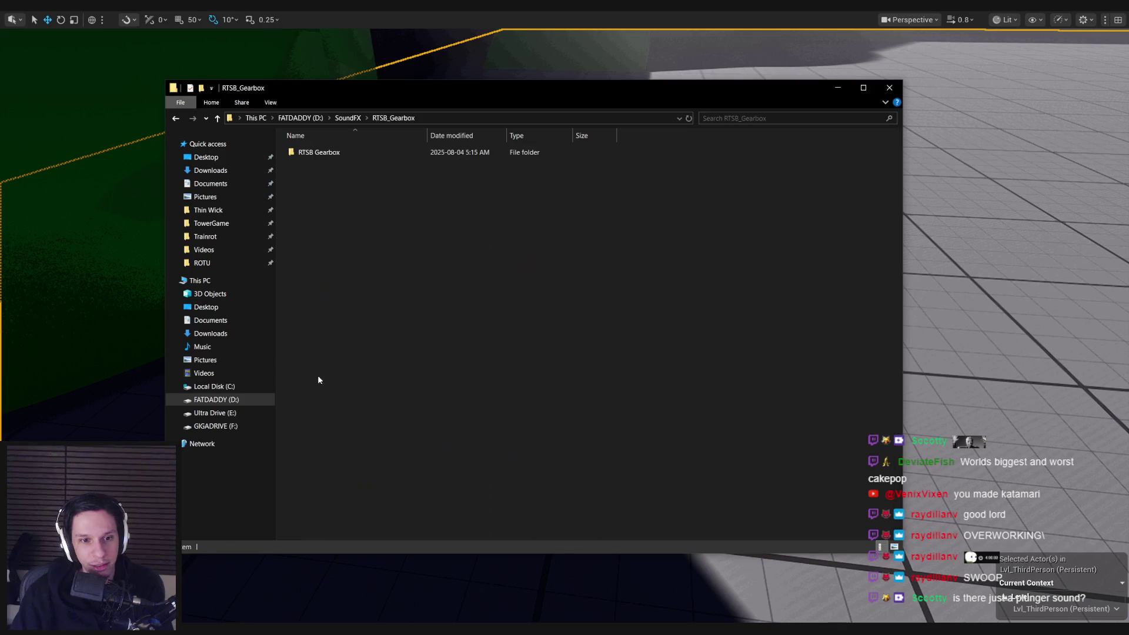
{"action": "key", "text": "alt+Left"}
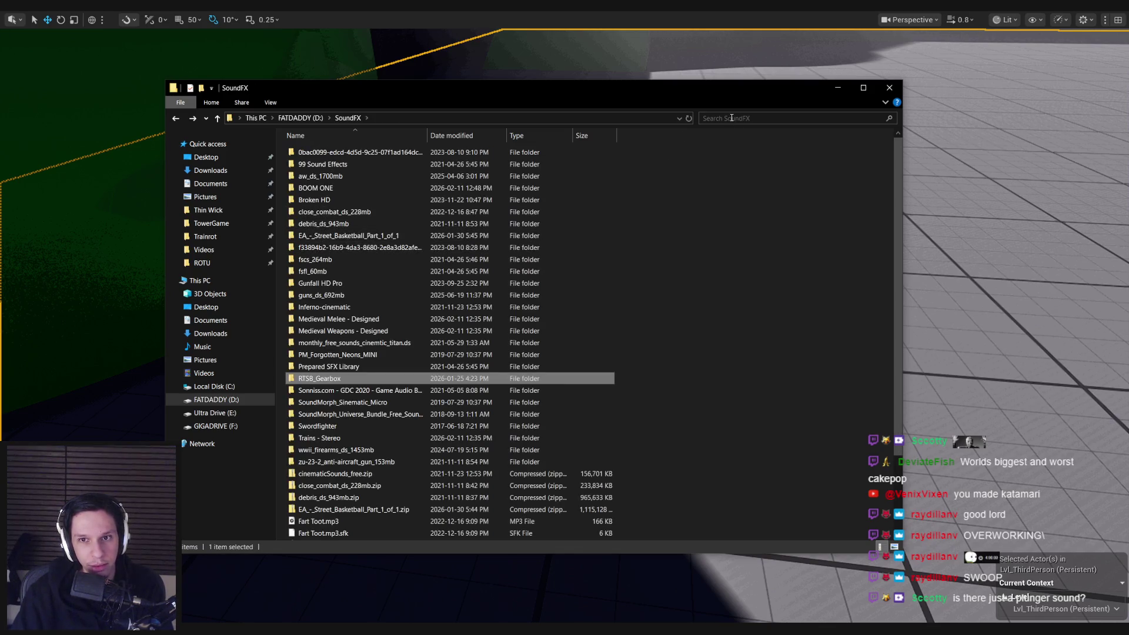
- Search SoundFX for 'suction' and inspect the SUCTION folder found under AIR
{"action": "left_click", "coordinate": [726, 119]}
{"action": "type", "text": "suction"}
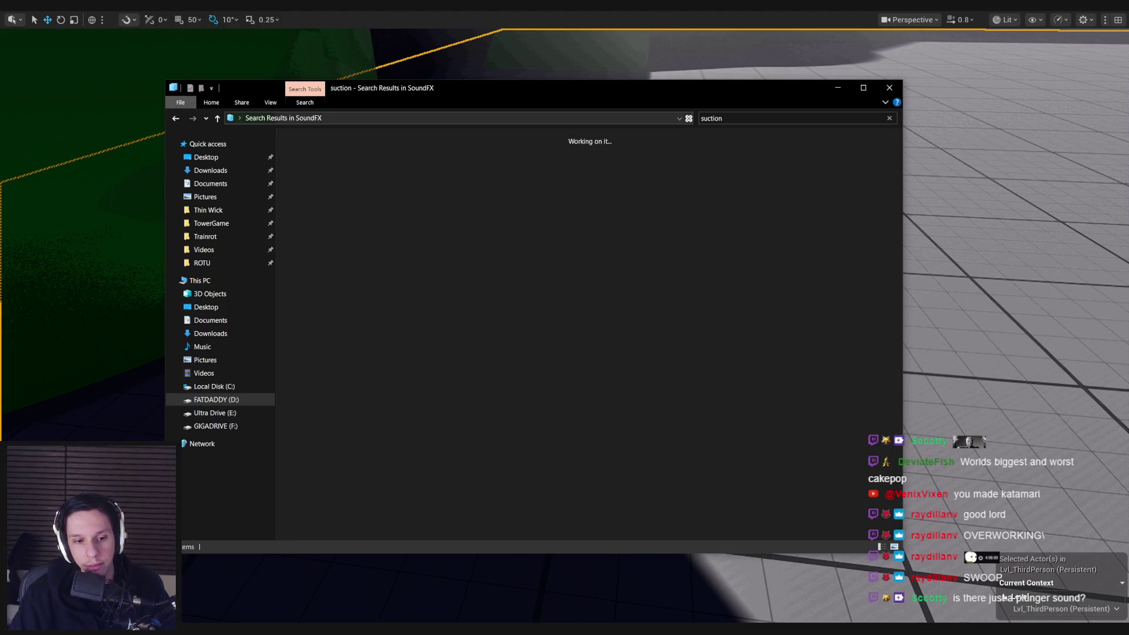
{"action": "key", "text": "alt+Tab"}
{"action": "key", "text": "alt+Tab"}
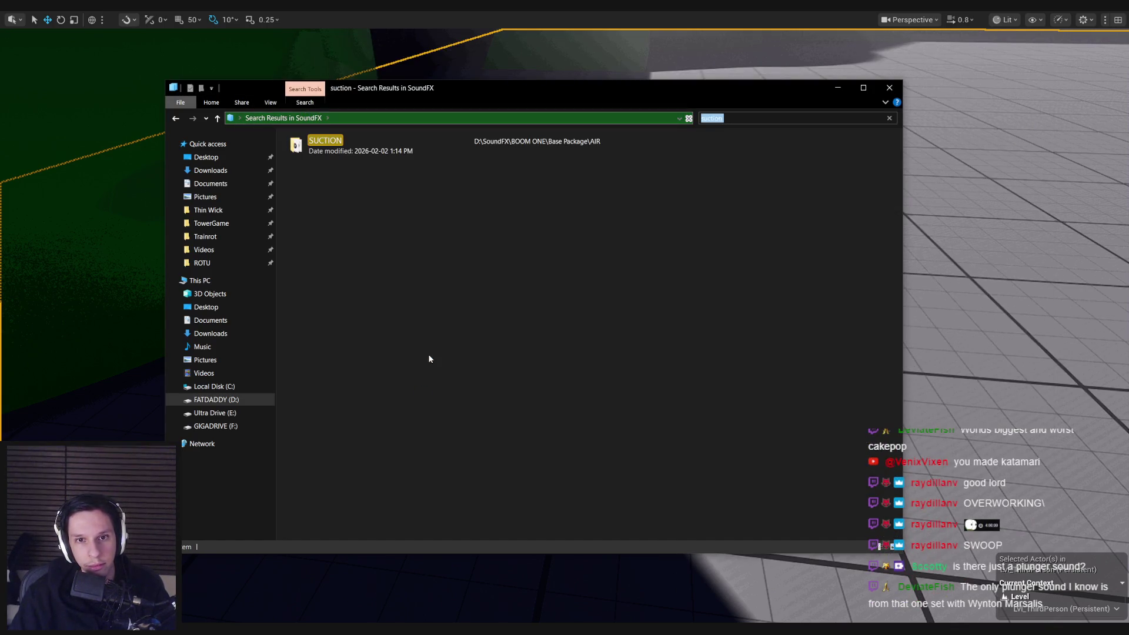
{"action": "double_click", "coordinate": [365, 144]}
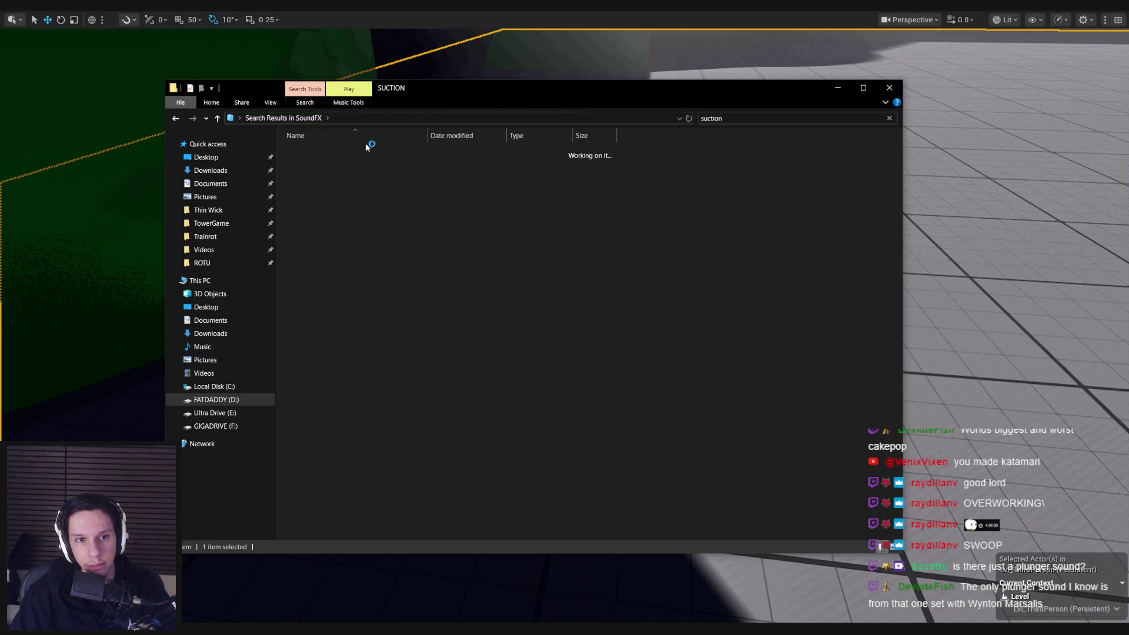
{"action": "key", "text": "alt+Left"}
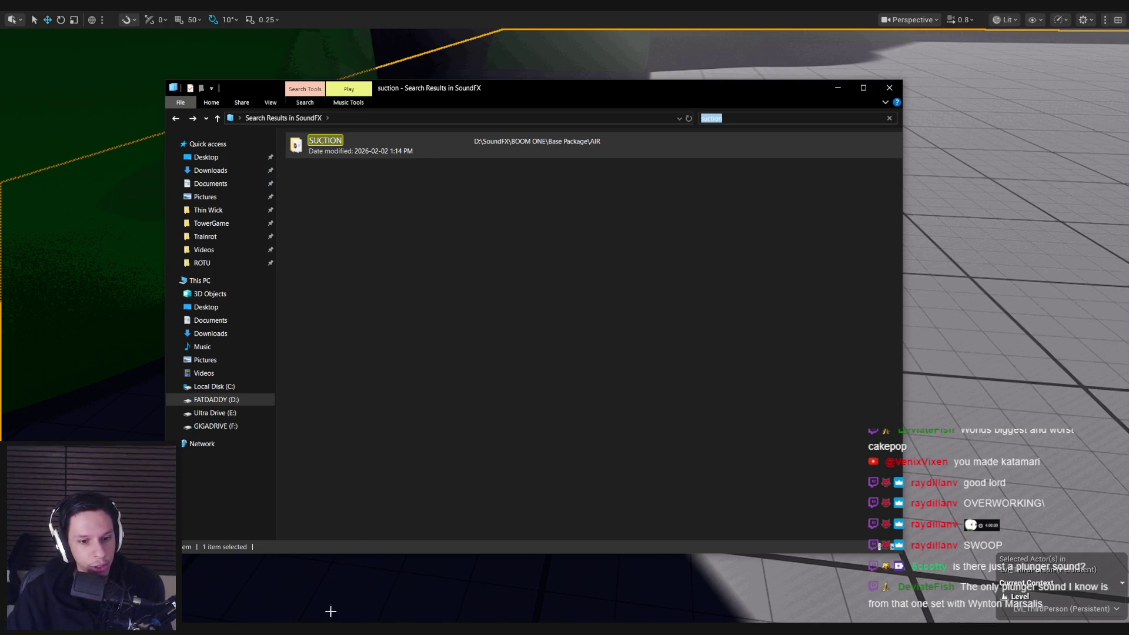
{"action": "key", "text": "alt+Tab"}
{"action": "scroll", "coordinate": [542, 352], "scroll_direction": "down", "scroll_amount": 5}
{"action": "scroll", "coordinate": [544, 341], "scroll_direction": "up", "scroll_amount": 5}
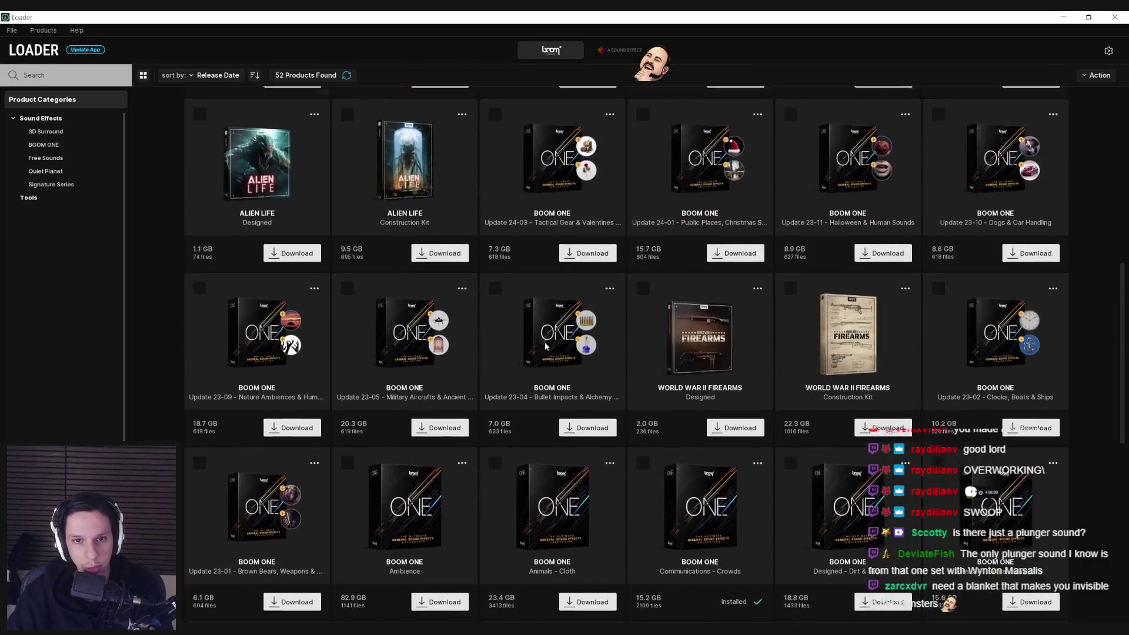
- Download the BOOM ONE Update 24-04 – Cartoon & Gongs pack into D:\SoundFX\BOOM ONE
{"action": "scroll", "coordinate": [516, 369], "scroll_direction": "up", "scroll_amount": 6}
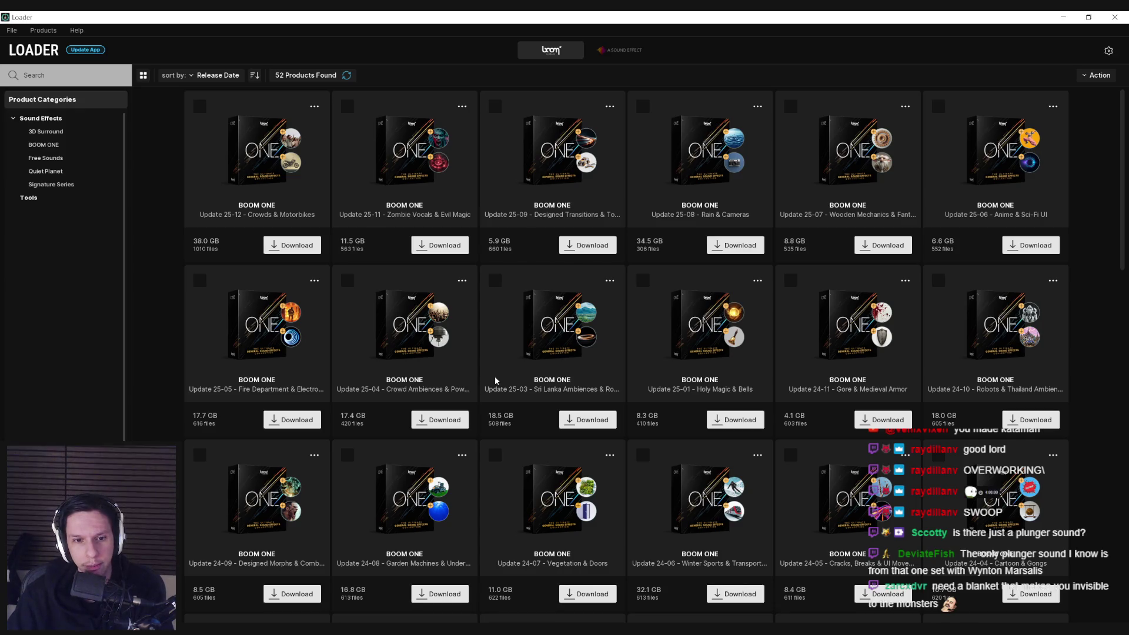
{"action": "scroll", "coordinate": [496, 381], "scroll_direction": "down", "scroll_amount": 2}
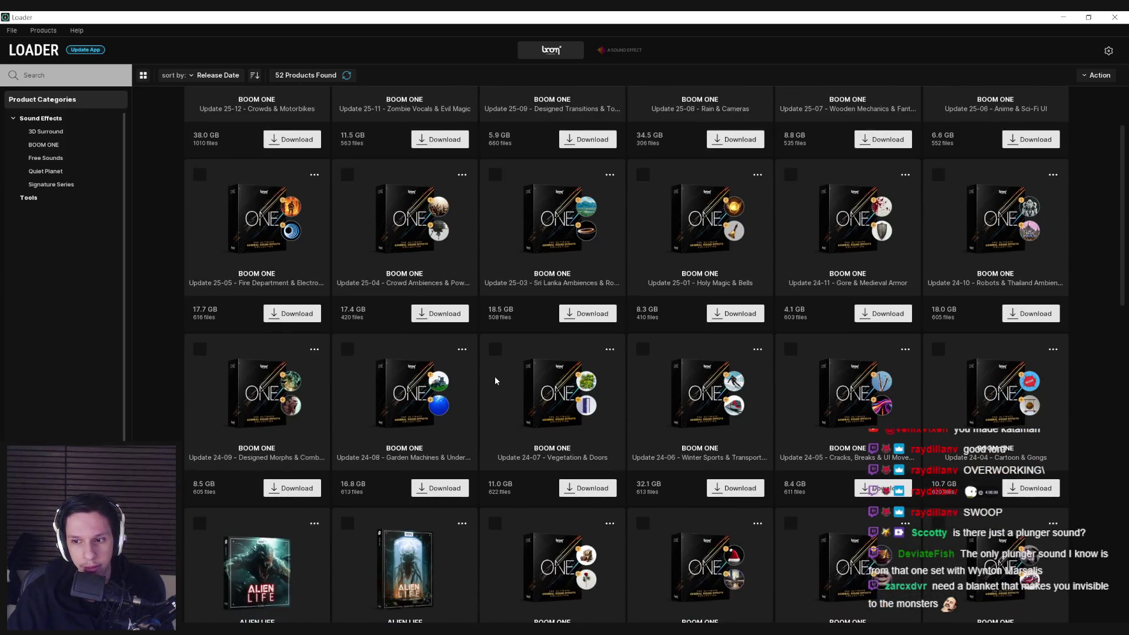
{"action": "scroll", "coordinate": [1009, 421], "scroll_direction": "down", "scroll_amount": 1}
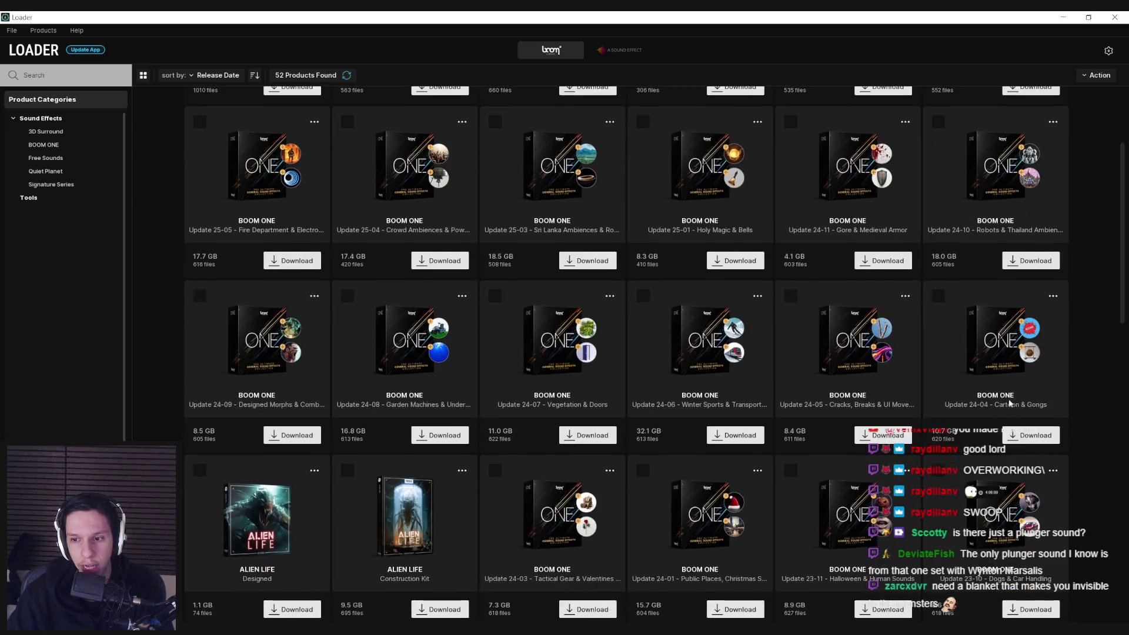
{"action": "left_click", "coordinate": [1027, 438]}
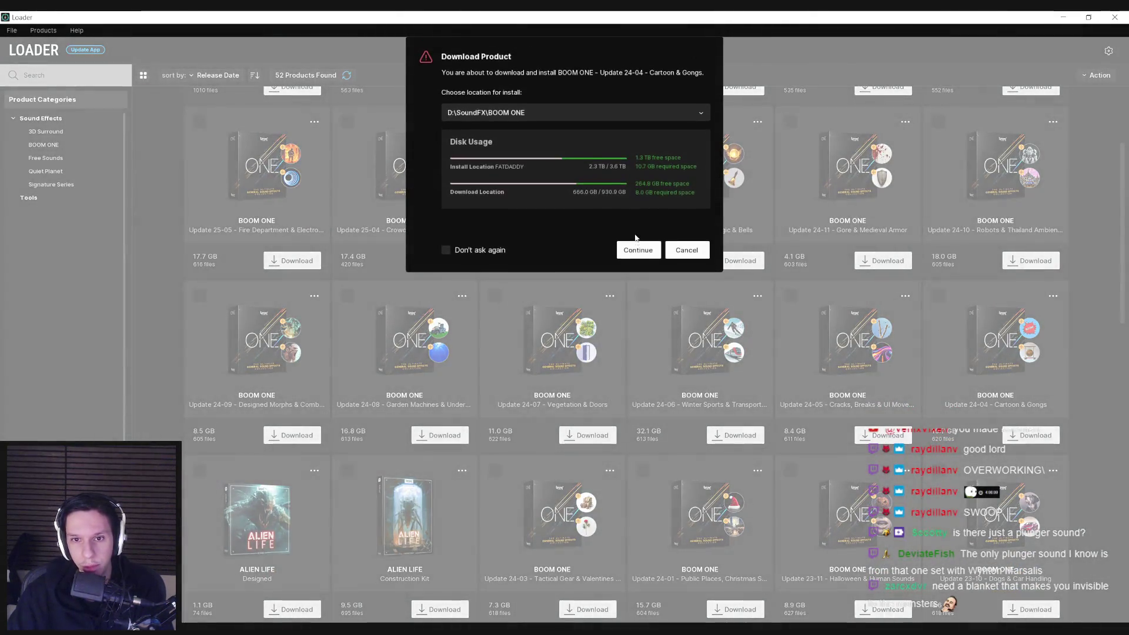
{"action": "left_click", "coordinate": [639, 247]}
- Scroll through the remaining Loader products and minimize the BOOM Library Loader
{"action": "scroll", "coordinate": [516, 369], "scroll_direction": "down", "scroll_amount": 2}
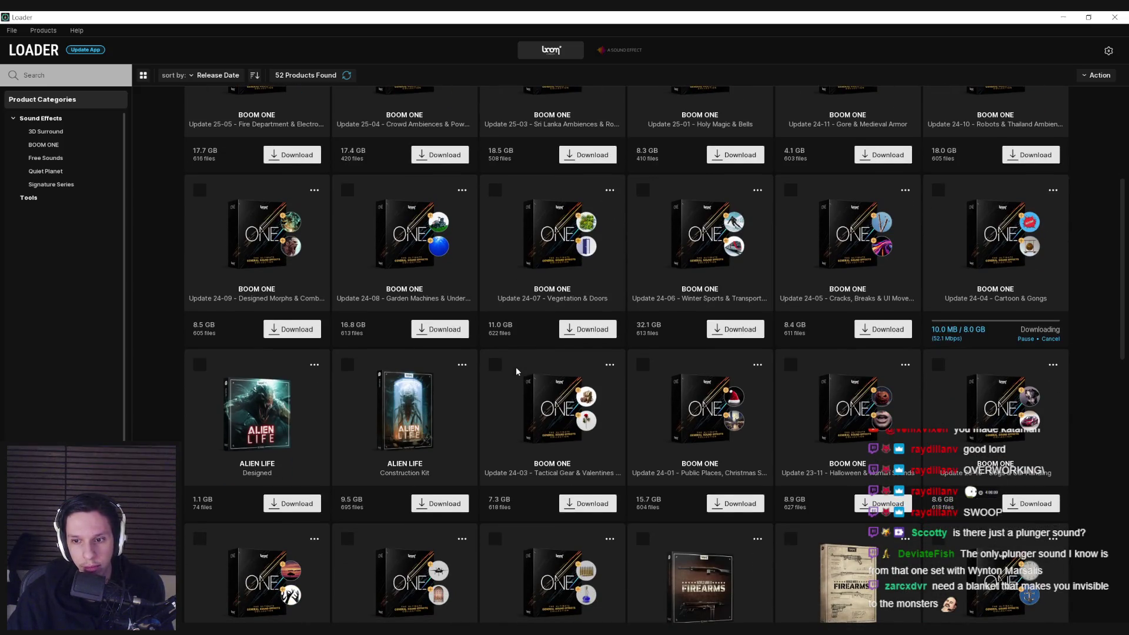
{"action": "scroll", "coordinate": [516, 370], "scroll_direction": "down", "scroll_amount": 1}
{"action": "scroll", "coordinate": [516, 367], "scroll_direction": "down", "scroll_amount": 5}
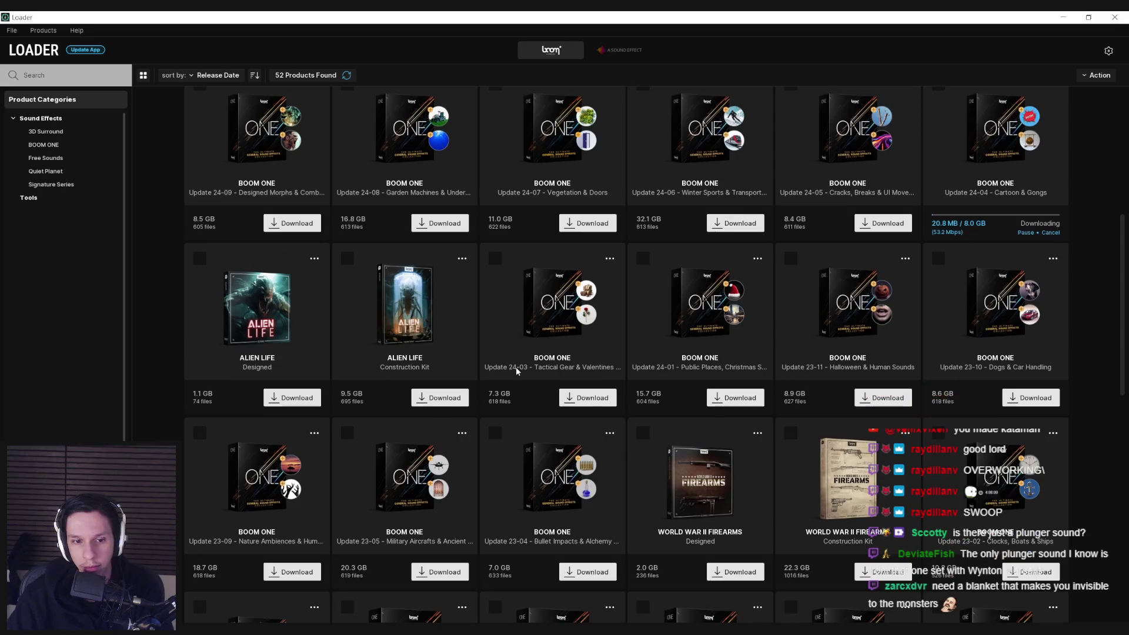
{"action": "scroll", "coordinate": [515, 370], "scroll_direction": "down", "scroll_amount": 2}
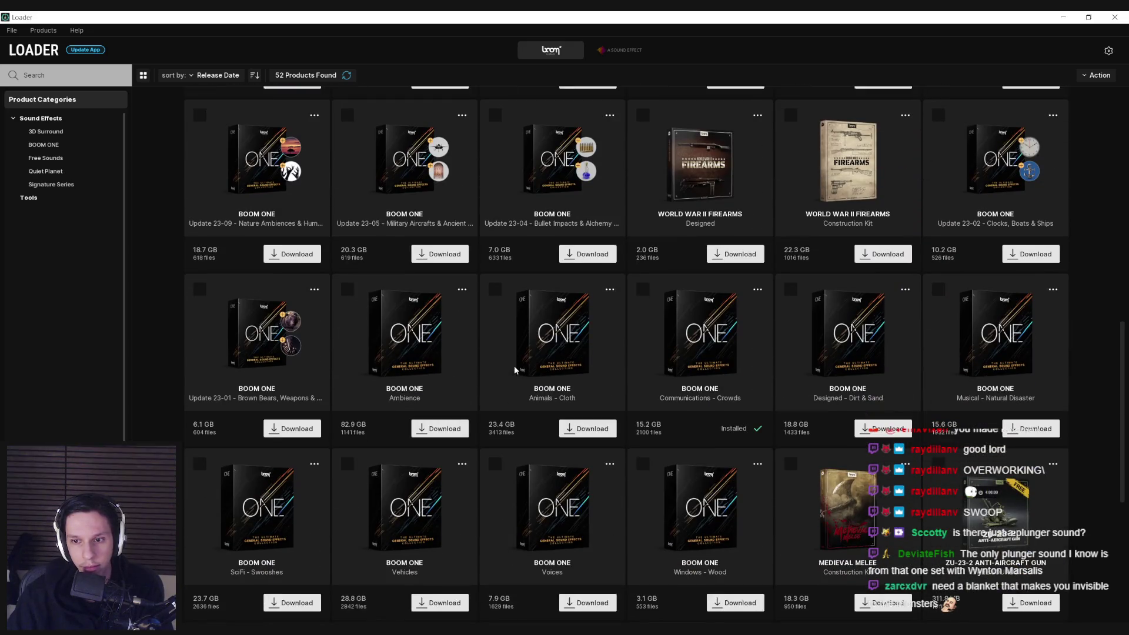
{"action": "scroll", "coordinate": [513, 365], "scroll_direction": "down", "scroll_amount": 2}
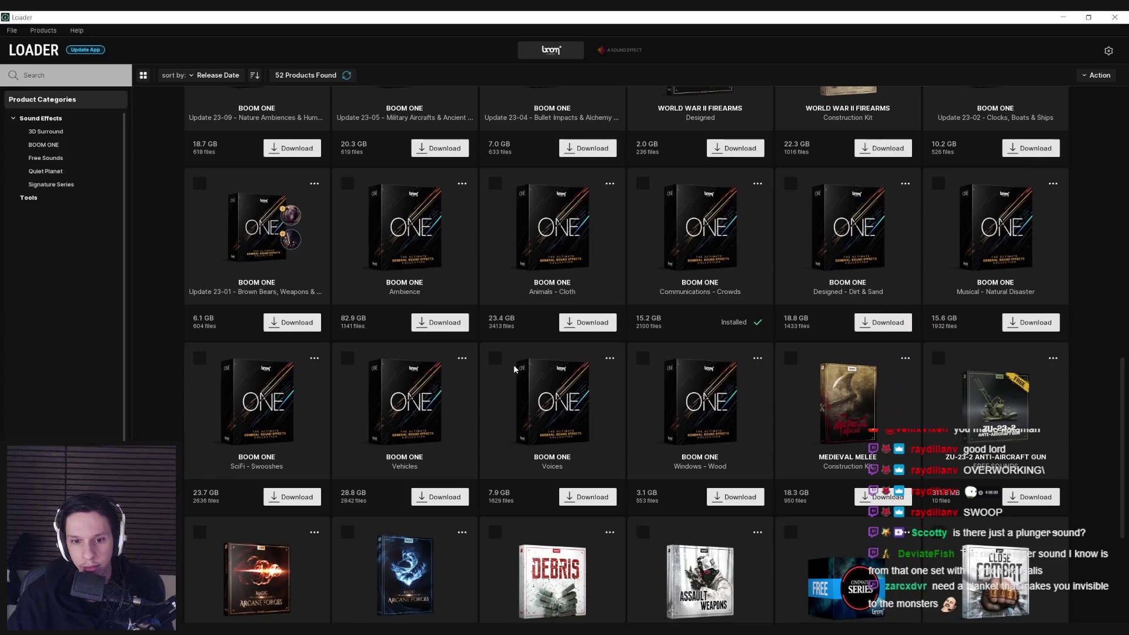
{"action": "scroll", "coordinate": [513, 365], "scroll_direction": "up", "scroll_amount": 13}
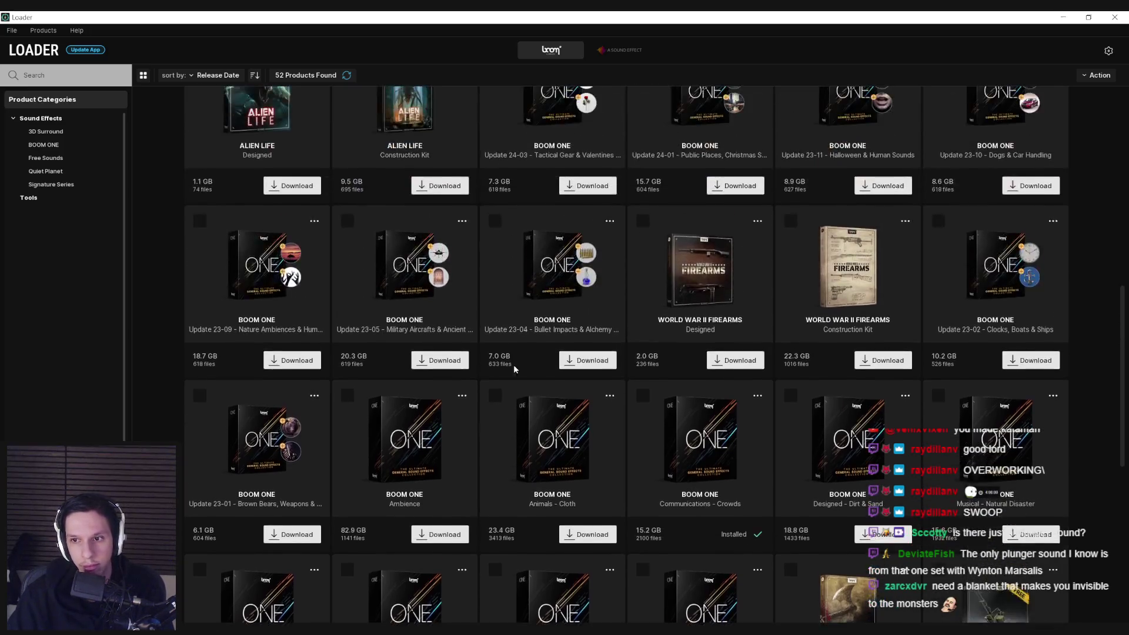
{"action": "left_click", "coordinate": [1062, 16]}
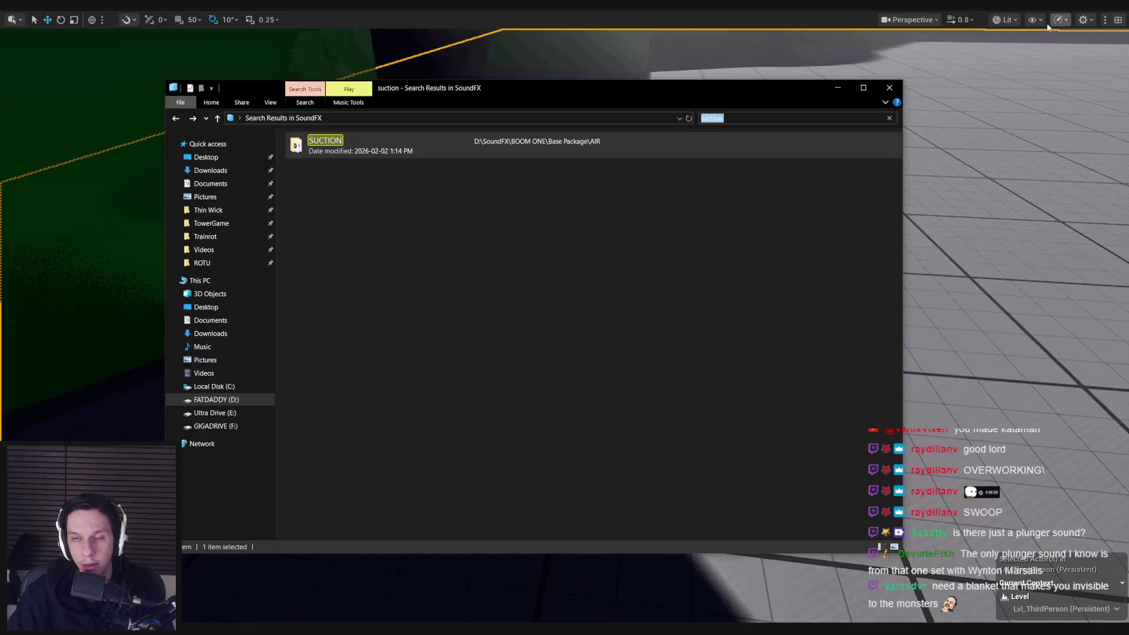
- Close File Explorer and play-test grabbing the plunger by the toilet, then stop the session
{"action": "left_click", "coordinate": [885, 89]}
{"action": "left_click_drag", "start_coordinate": [557, 216], "coordinate": [556, 216]}
{"action": "key", "text": "alt+p"}
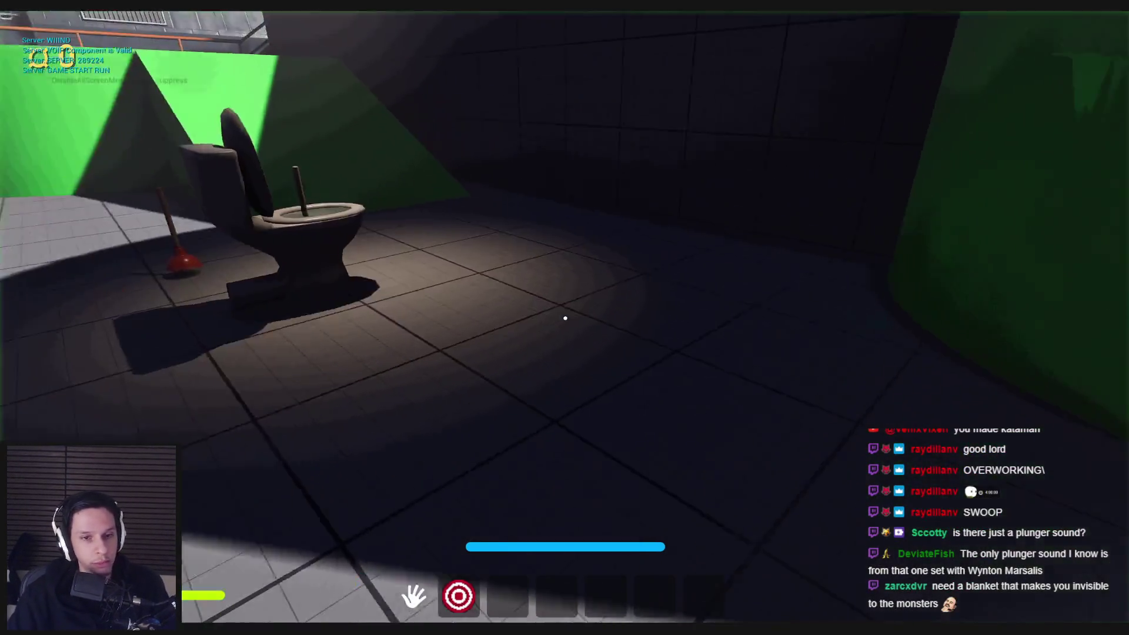
{"action": "key", "text": "w"}
{"action": "key", "text": "s"}
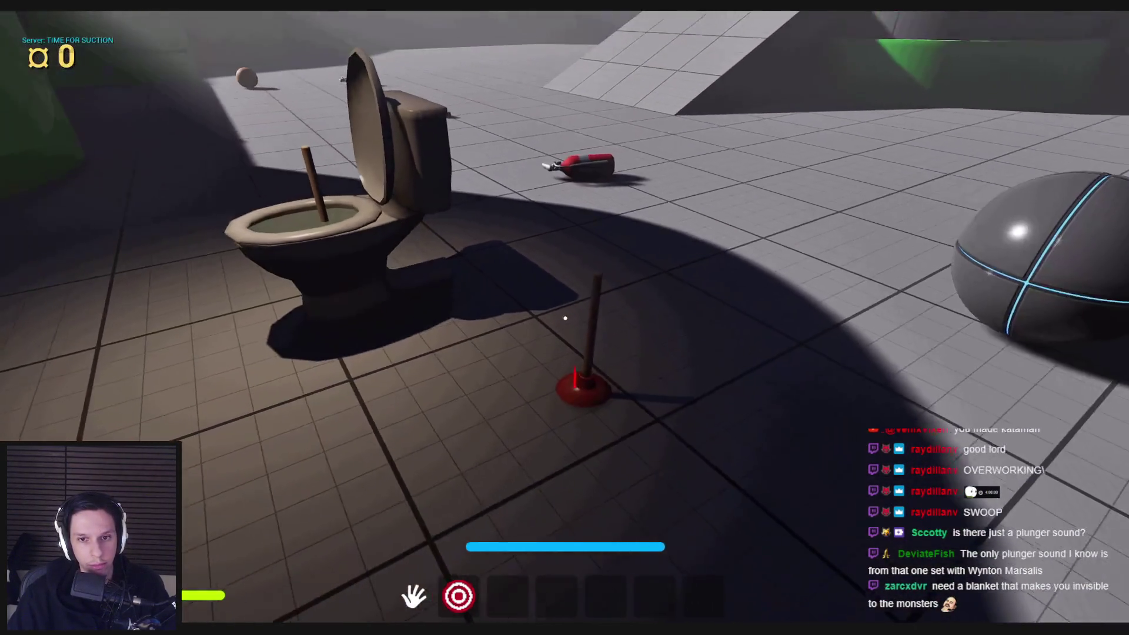
{"action": "left_click", "coordinate": [565, 318]}
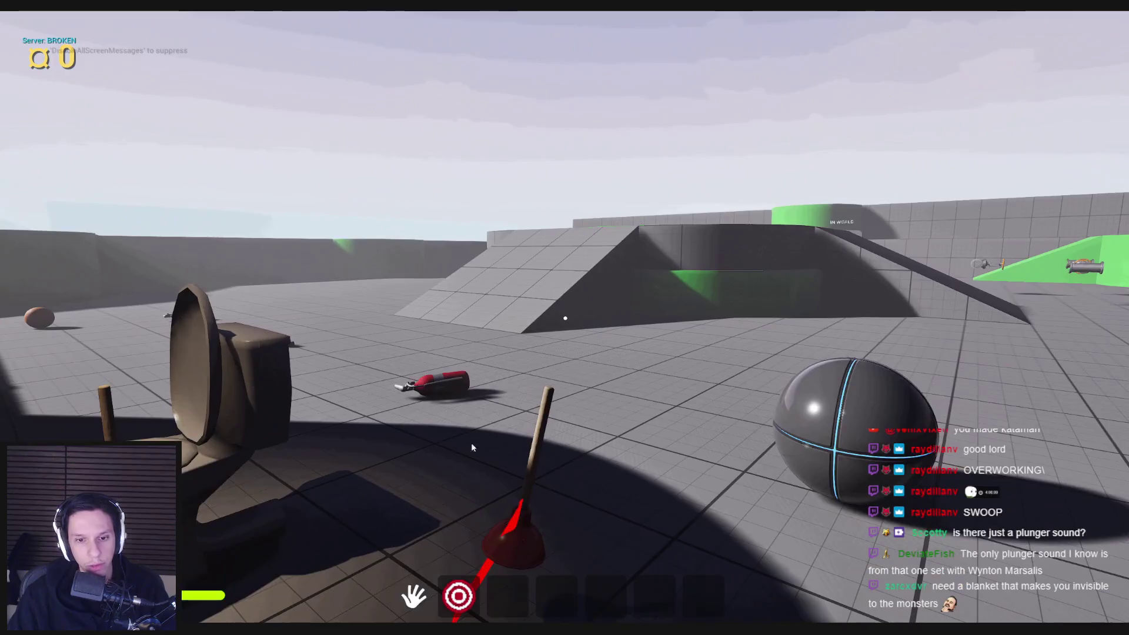
{"action": "key", "text": "Escape"}
- Pan to the On Constraint Broken chain and drag a new connection off Detach From Actor
{"action": "mouse_move", "coordinate": [371, 630]}
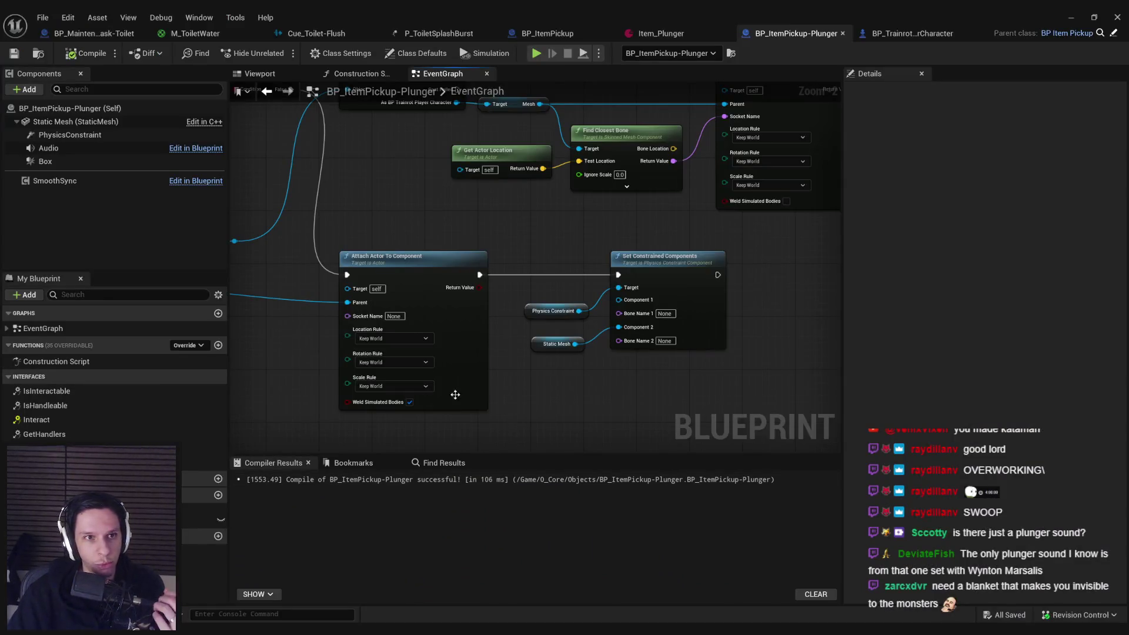
{"action": "scroll", "coordinate": [412, 308], "scroll_direction": "down", "scroll_amount": 5}
{"action": "scroll", "coordinate": [487, 306], "scroll_direction": "down", "scroll_amount": 6}
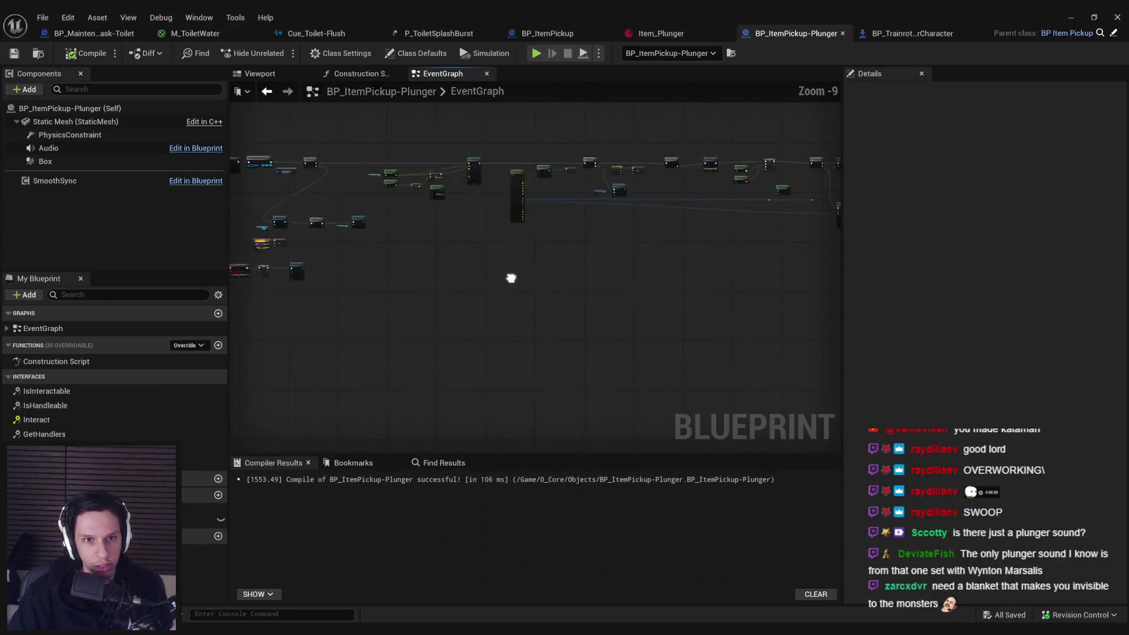
{"action": "scroll", "coordinate": [685, 268], "scroll_direction": "up", "scroll_amount": 6}
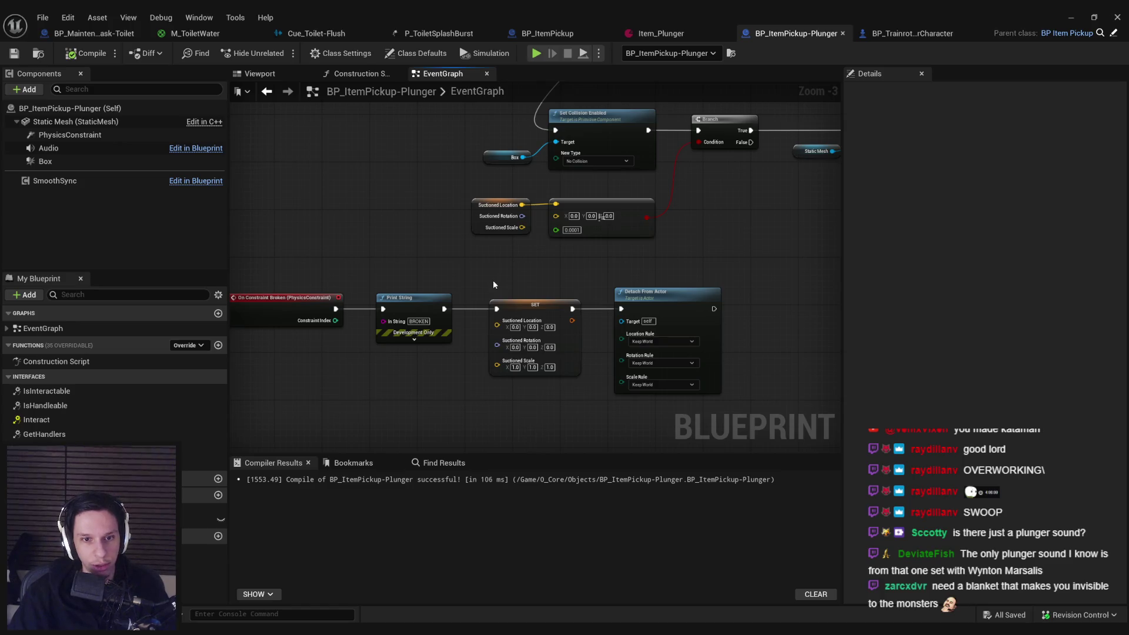
{"action": "mouse_move", "coordinate": [468, 363]}
{"action": "left_mouse_down"}
{"action": "mouse_move", "coordinate": [465, 329]}
{"action": "mouse_move", "coordinate": [388, 341]}
{"action": "left_mouse_up"}
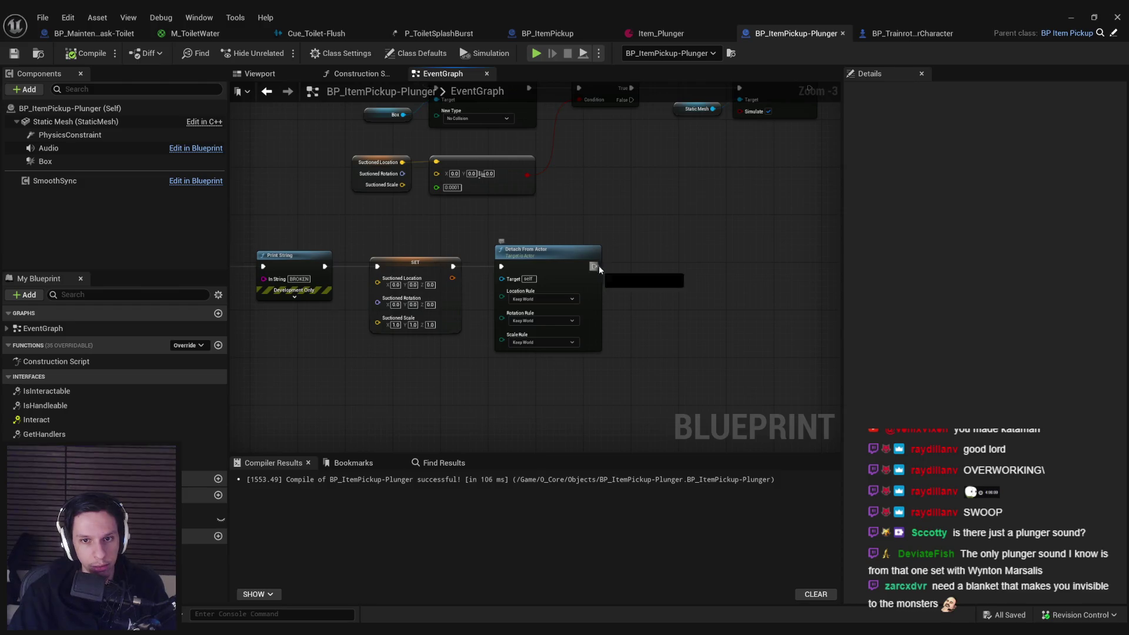
{"action": "left_click_drag", "start_coordinate": [595, 267], "coordinate": [649, 268]}
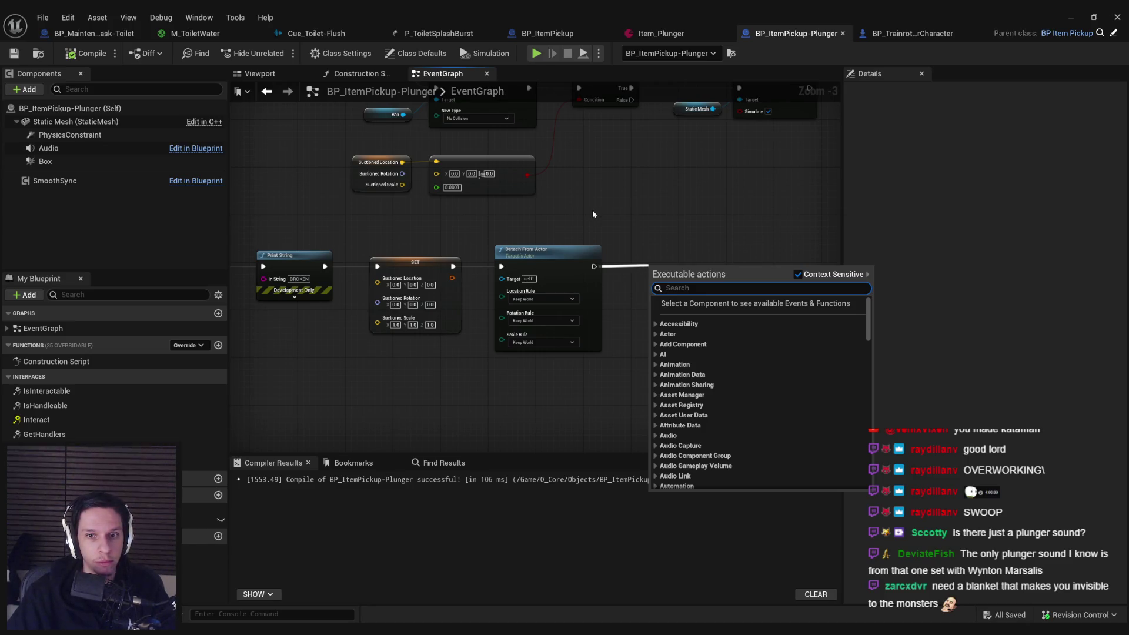
- Add a Get Actor Up Vector node after Detach From Actor
{"action": "right_click", "coordinate": [604, 284]}
{"action": "type", "text": "get up vecto"}
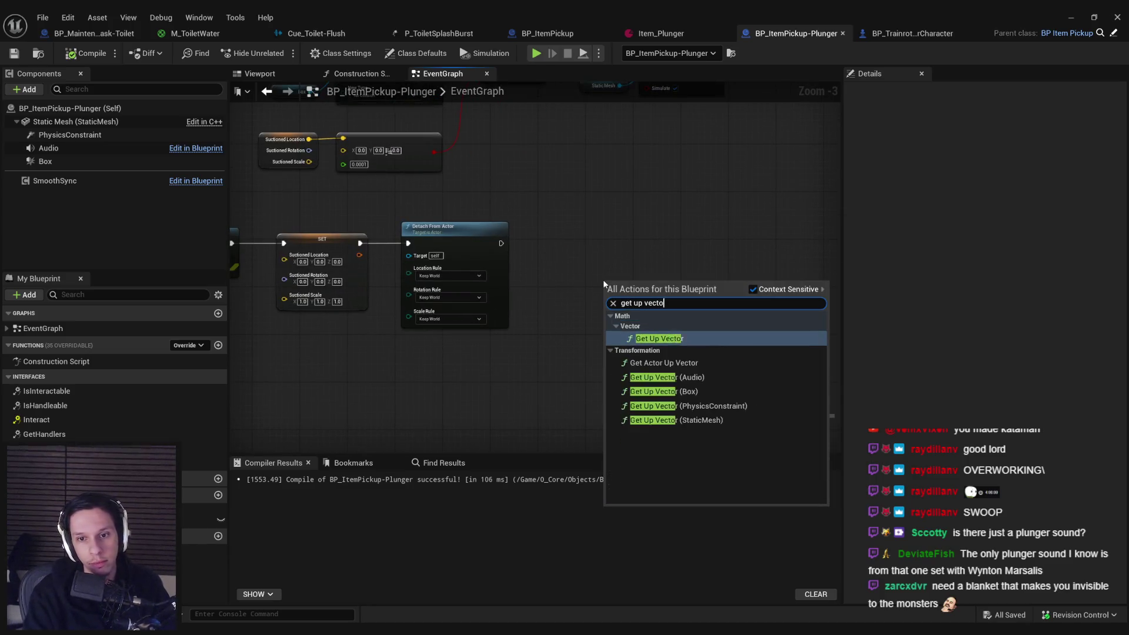
{"action": "key", "text": "Return"}
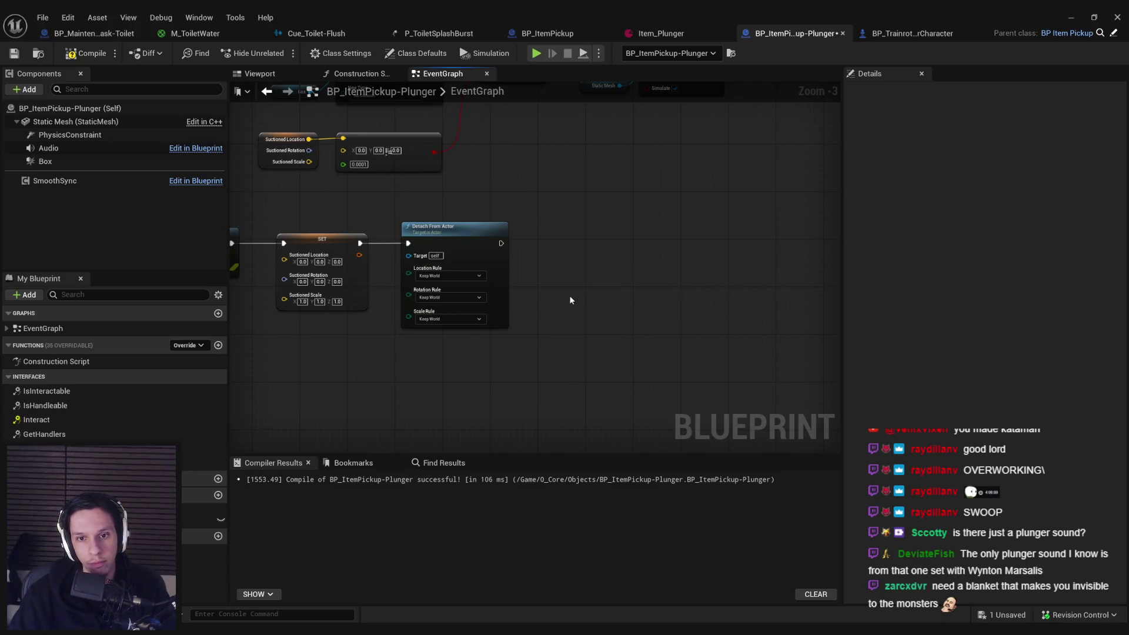
{"action": "right_click", "coordinate": [569, 299]}
{"action": "type", "text": "get actor up"}
{"action": "left_click", "coordinate": [644, 342]}
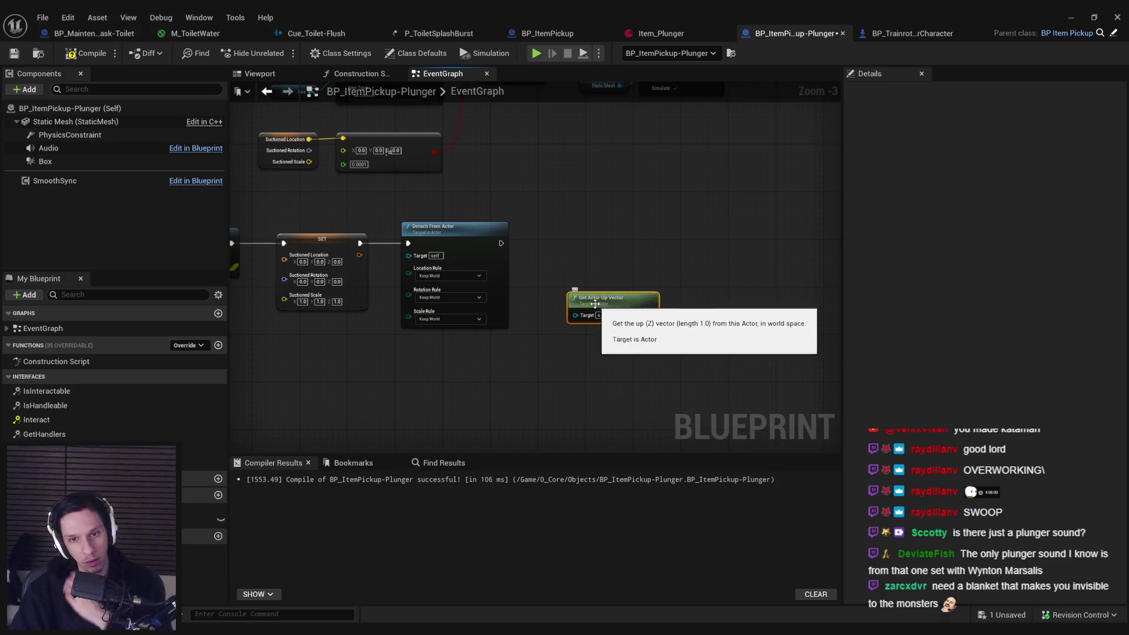
{"action": "left_click_drag", "start_coordinate": [596, 304], "coordinate": [578, 292]}
- Wire the up vector into a new Add Impulse (StaticMesh) node
{"action": "left_click_drag", "start_coordinate": [646, 301], "coordinate": [653, 294]}
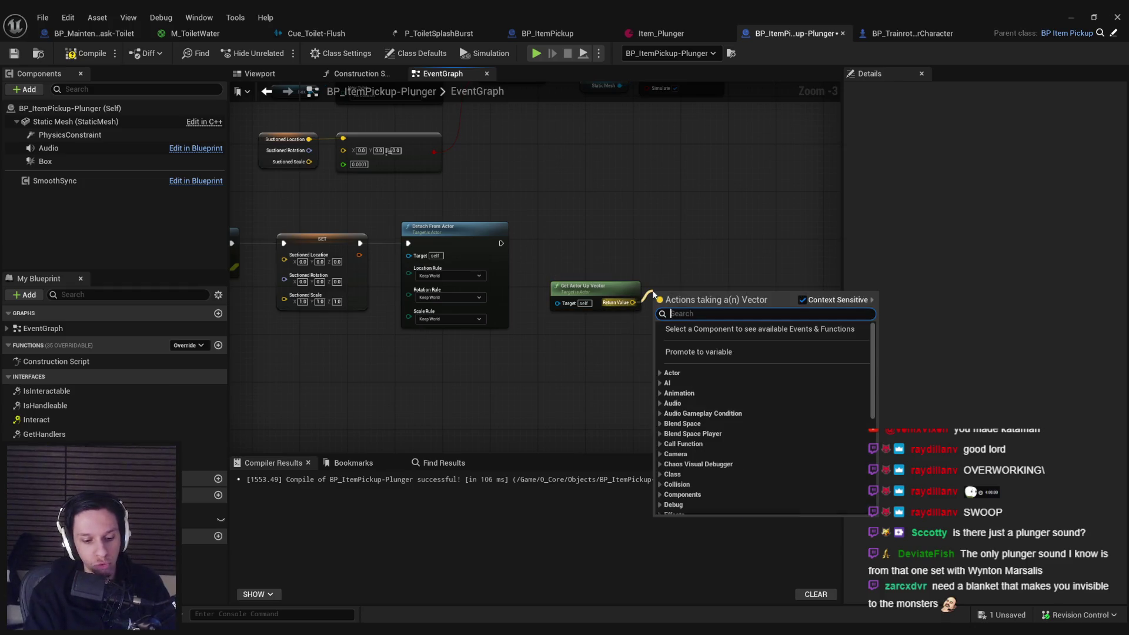
{"action": "type", "text": "impulse"}
{"action": "scroll", "coordinate": [725, 466], "scroll_direction": "up", "scroll_amount": 1}
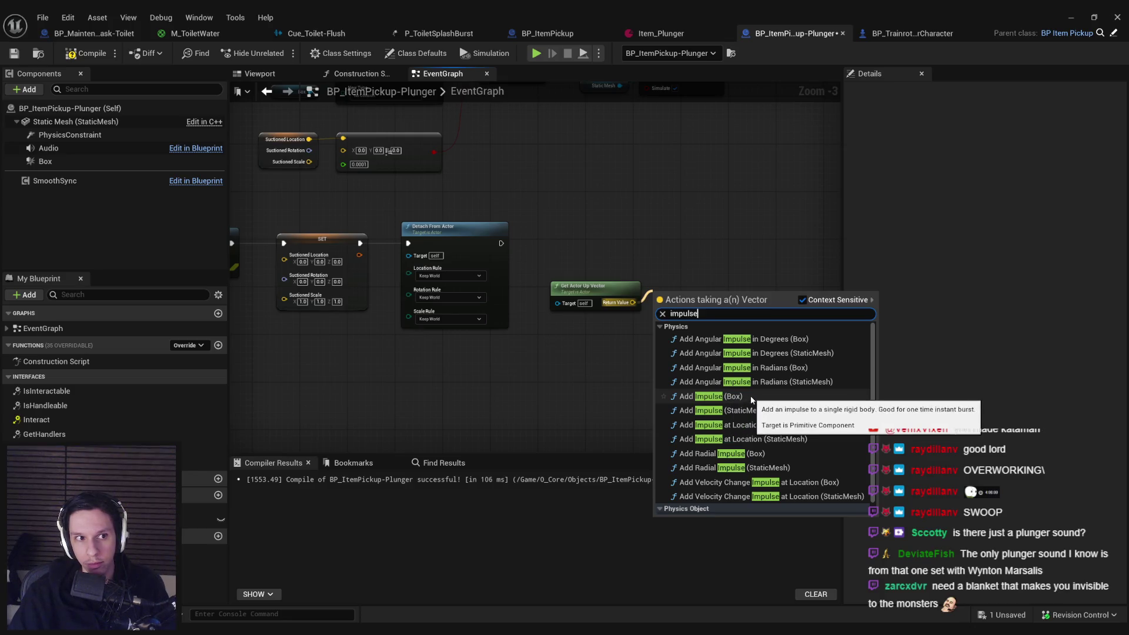
{"action": "left_click", "coordinate": [724, 410]}
{"action": "mouse_move", "coordinate": [697, 312]}
{"action": "left_mouse_down"}
{"action": "mouse_move", "coordinate": [723, 293]}
{"action": "mouse_move", "coordinate": [712, 237]}
{"action": "mouse_move", "coordinate": [533, 251]}
{"action": "left_mouse_up"}
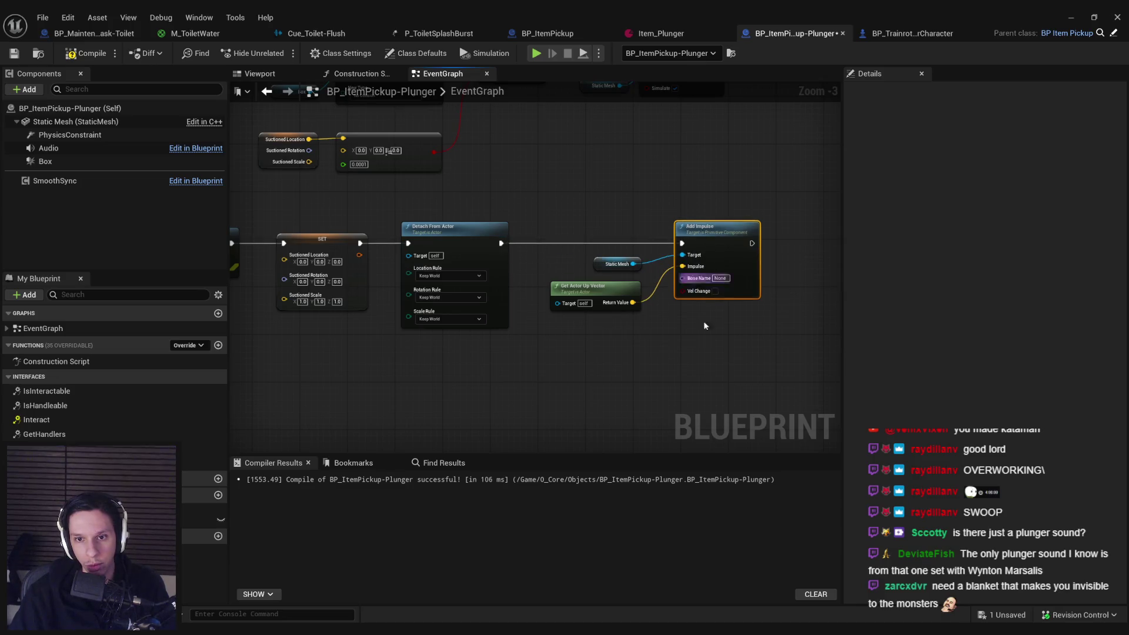
- Multiply the up vector by 100 for the impulse and tick Vel Change
{"action": "scroll", "coordinate": [694, 276], "scroll_direction": "up", "scroll_amount": 2}
{"action": "left_click_drag", "start_coordinate": [614, 304], "coordinate": [650, 307]}
{"action": "type", "text": "*"}
{"action": "left_click", "coordinate": [707, 364]}
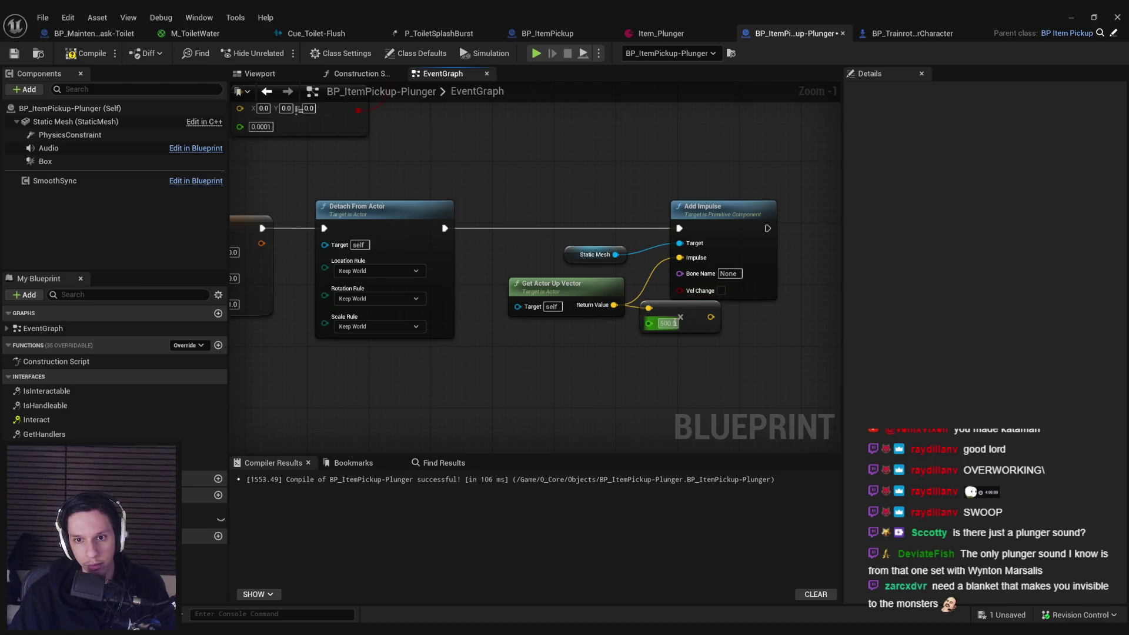
{"action": "type", "text": "00"}
{"action": "key", "text": "Return"}
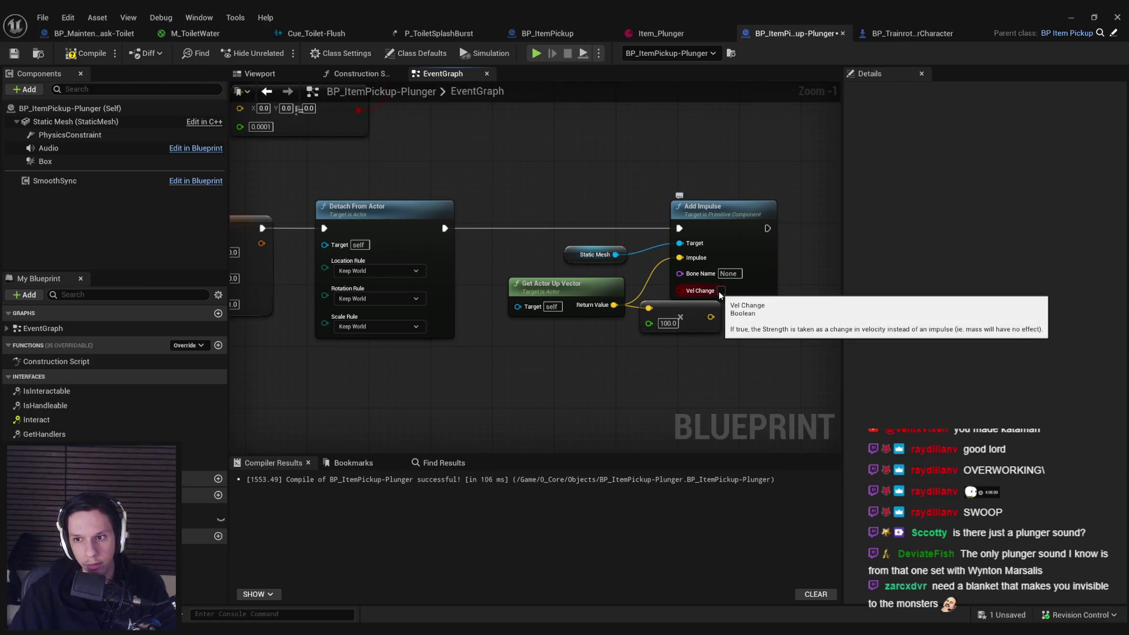
{"action": "left_click", "coordinate": [721, 291]}
{"action": "left_click_drag", "start_coordinate": [729, 245], "coordinate": [798, 244]}
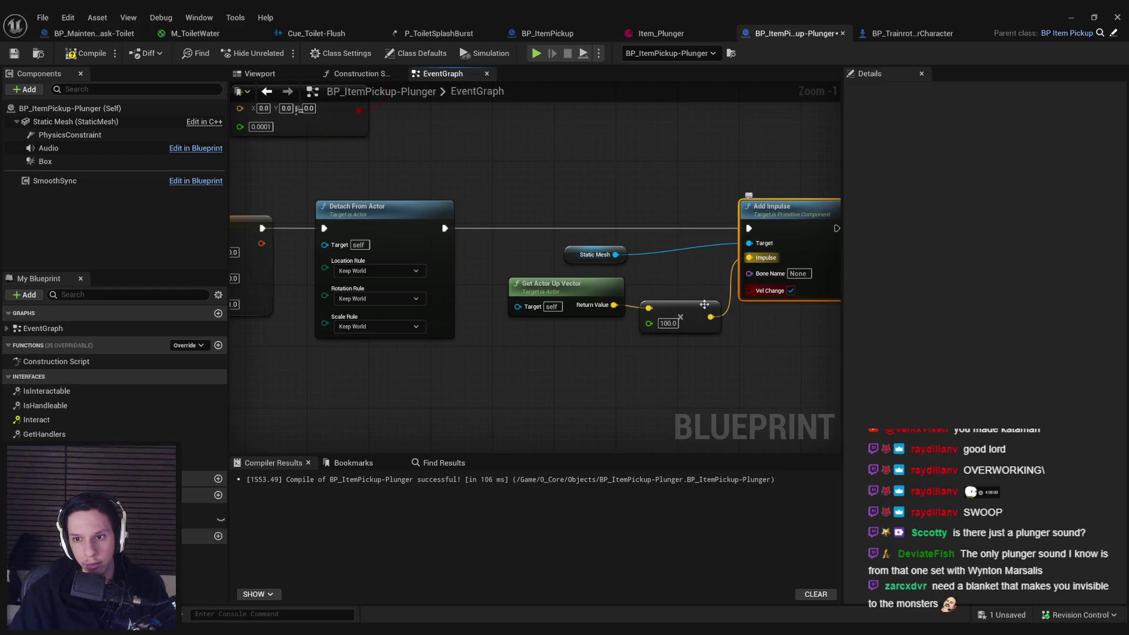
{"action": "key", "text": "alt+Tab"}
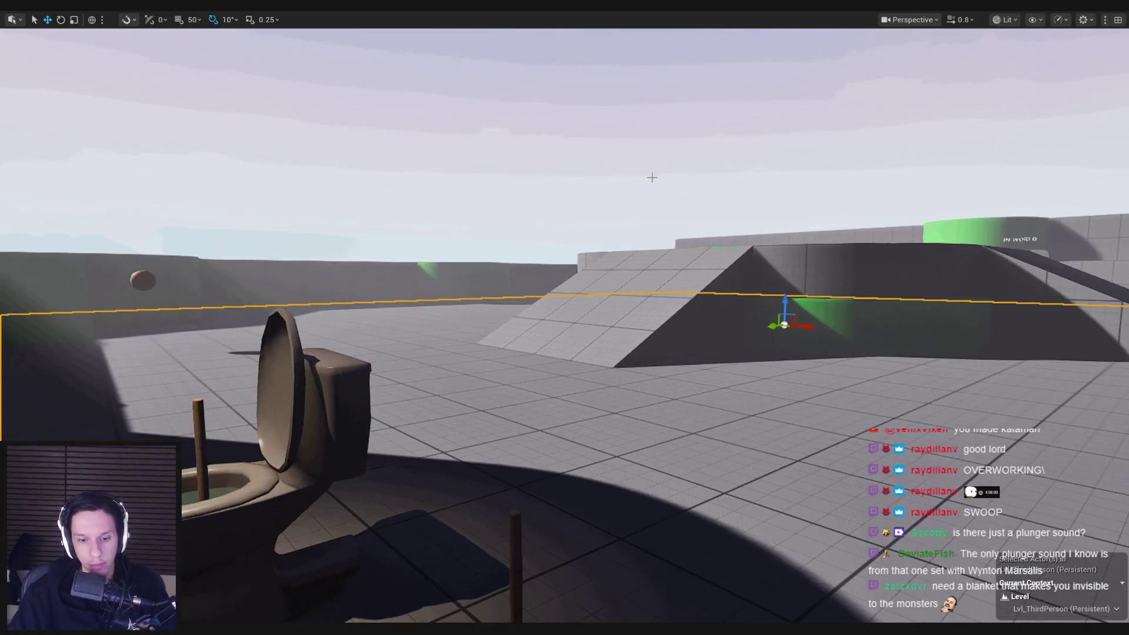
- Playtest backing away from the plunger and grabbing it to pull it free
{"action": "key", "text": "alt+p"}
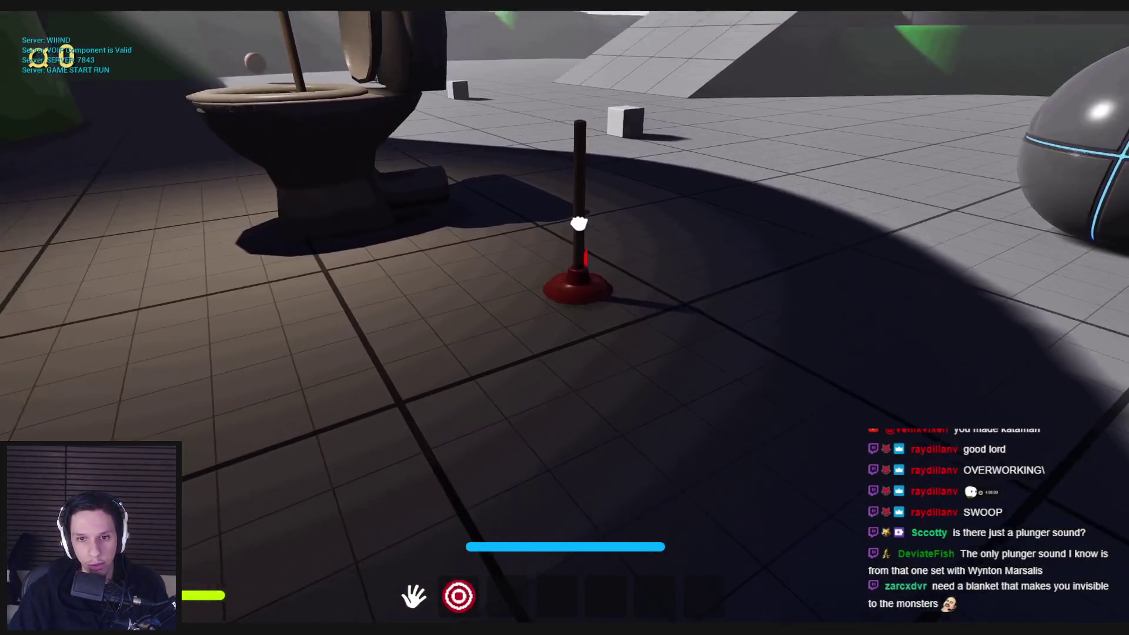
{"action": "key", "text": "s"}
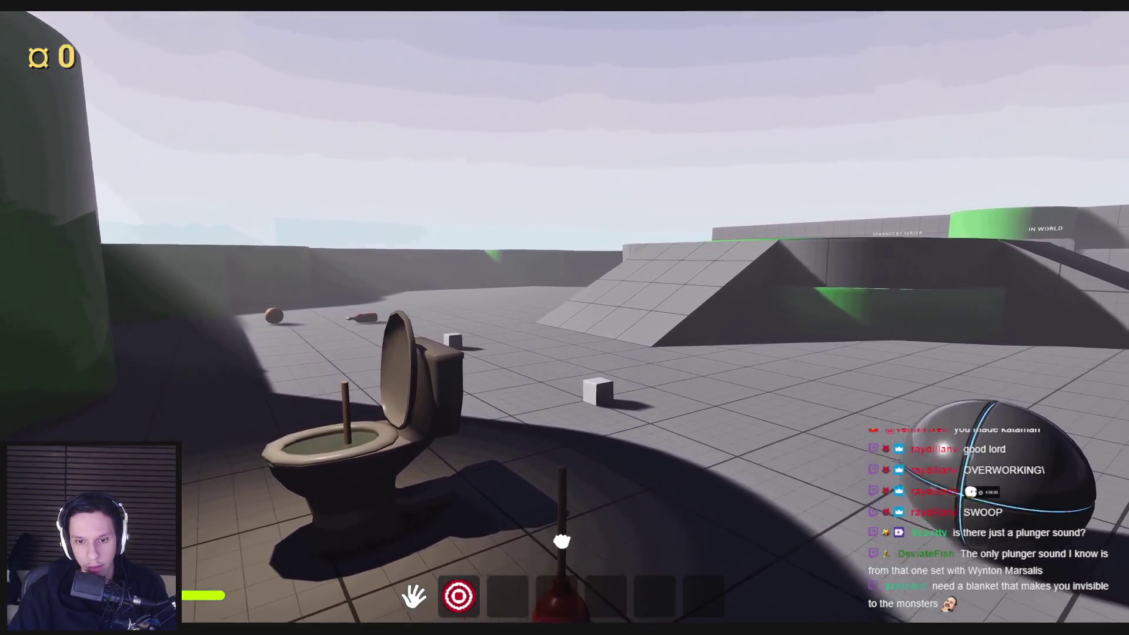
{"action": "left_click", "coordinate": [558, 488]}
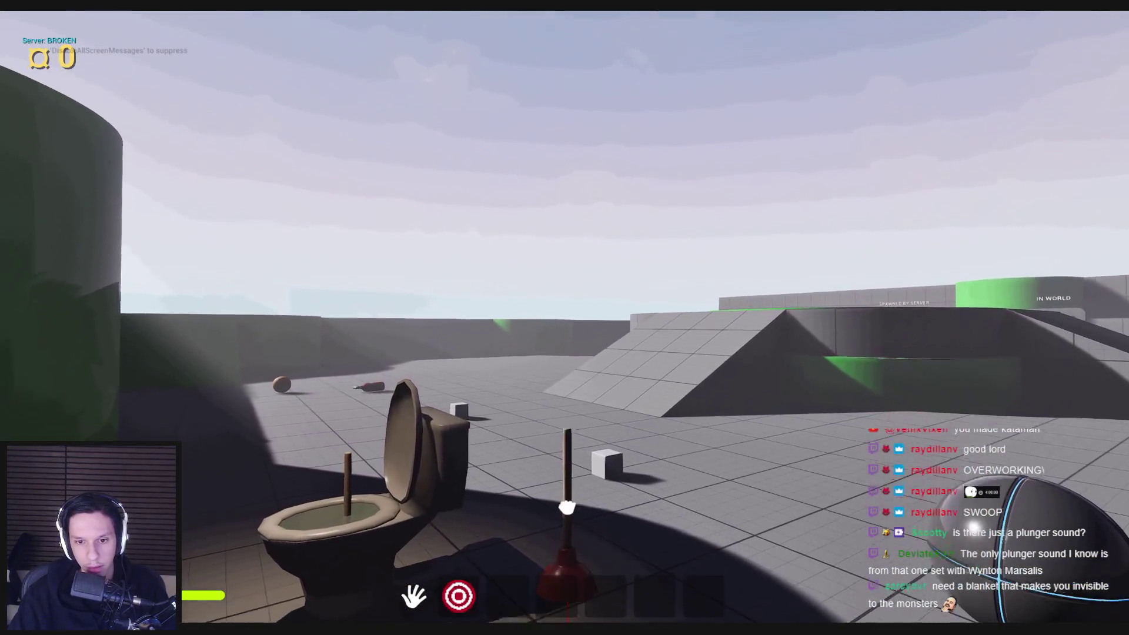
{"action": "key", "text": "Escape"}
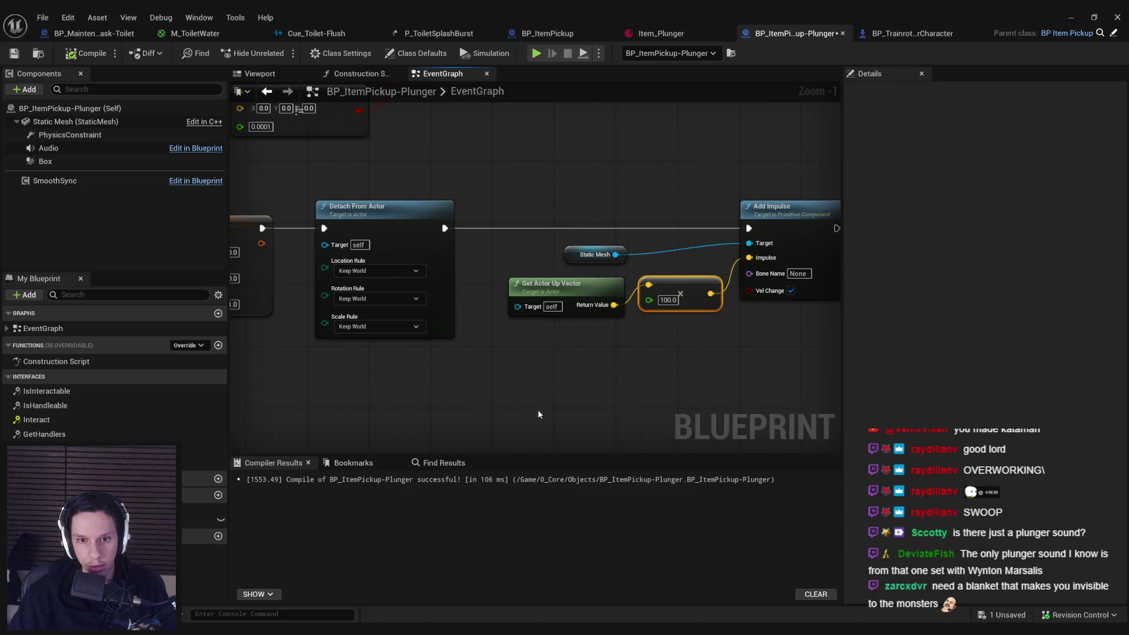
- Playtest again by grabbing, releasing and re-grabbing the plunger, then return to its blueprint
{"action": "left_click", "coordinate": [1069, 16]}
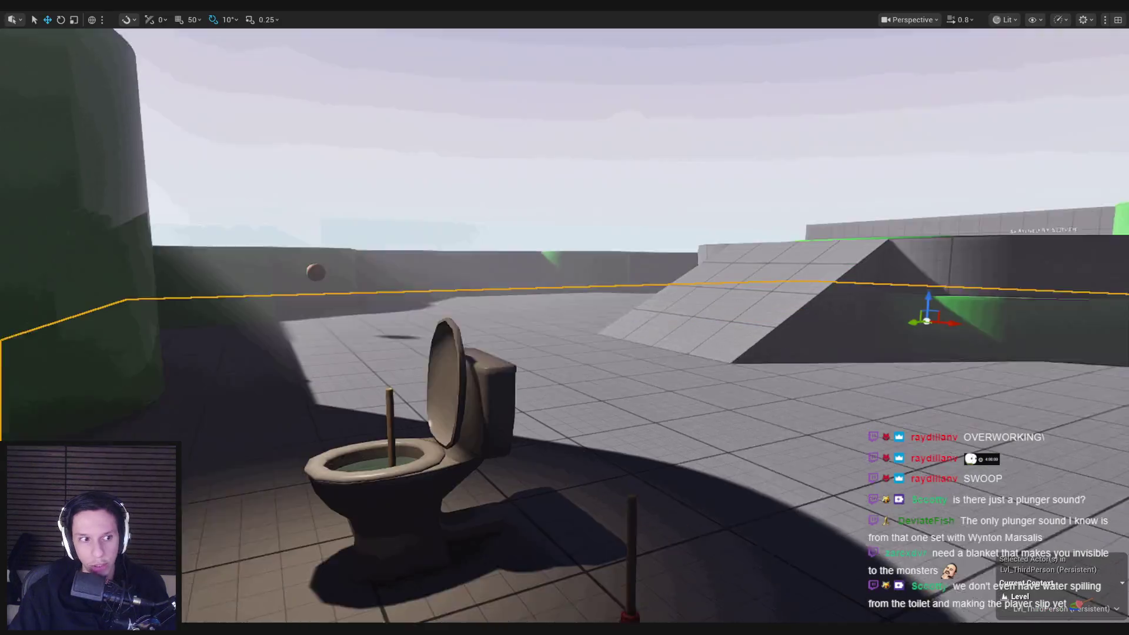
{"action": "key", "text": "alt+p"}
{"action": "key", "text": "w"}
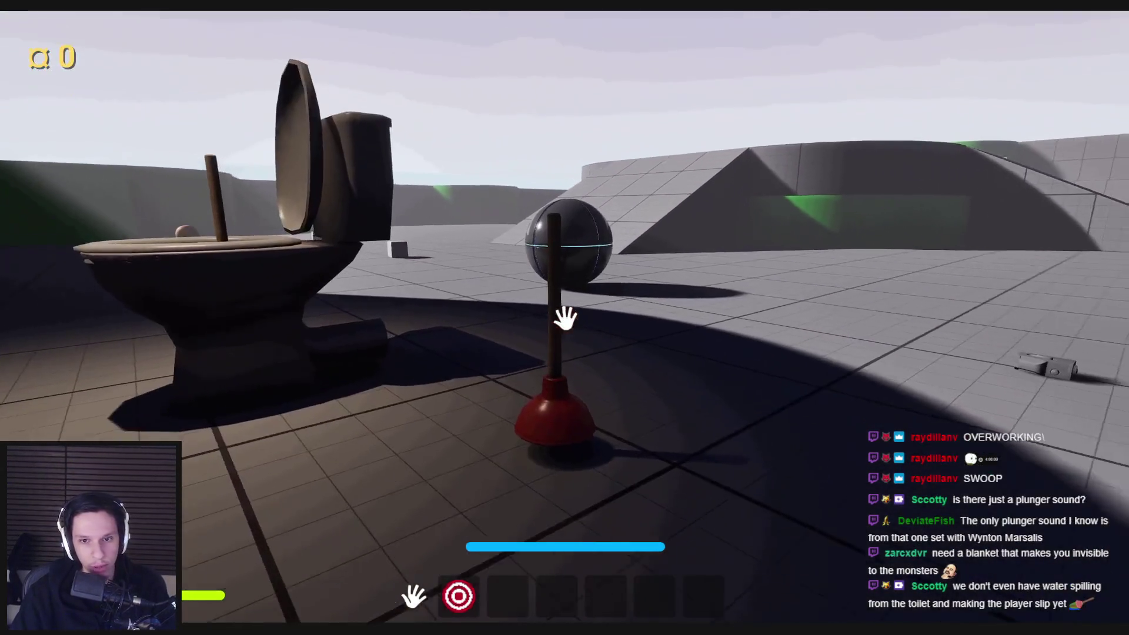
{"action": "left_click", "coordinate": [565, 318]}
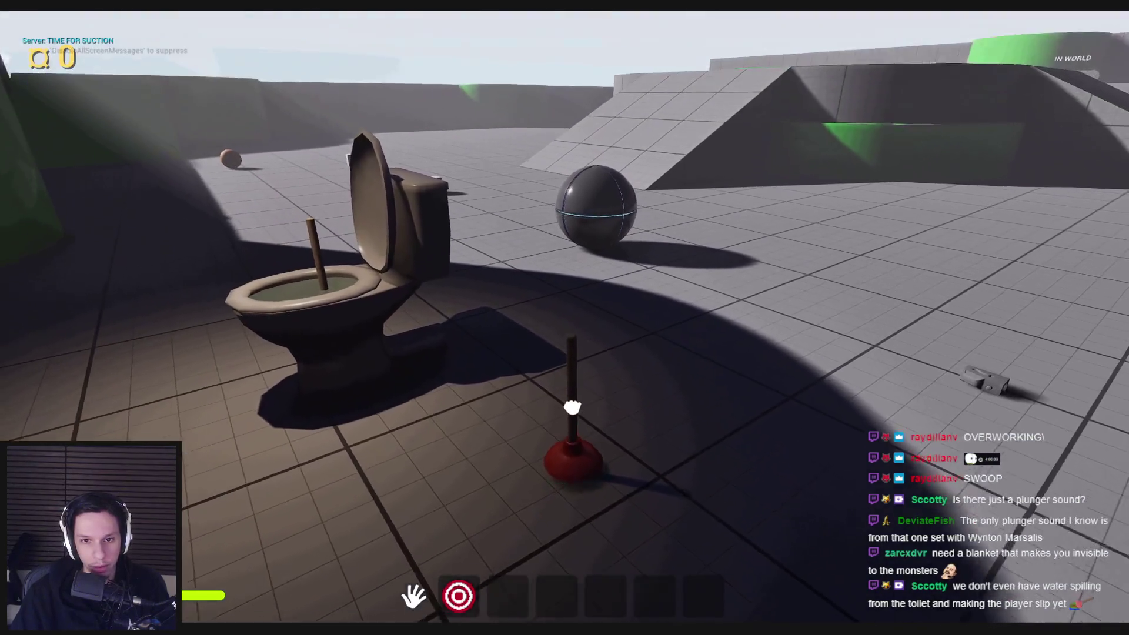
{"action": "left_click", "coordinate": [572, 407]}
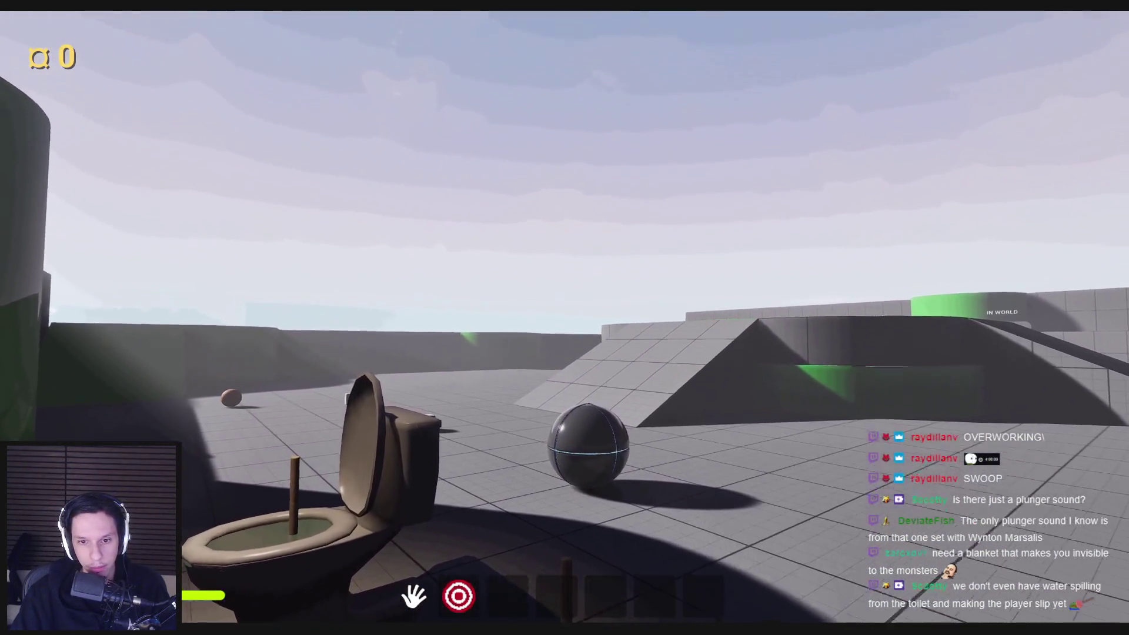
{"action": "left_click", "coordinate": [566, 564]}
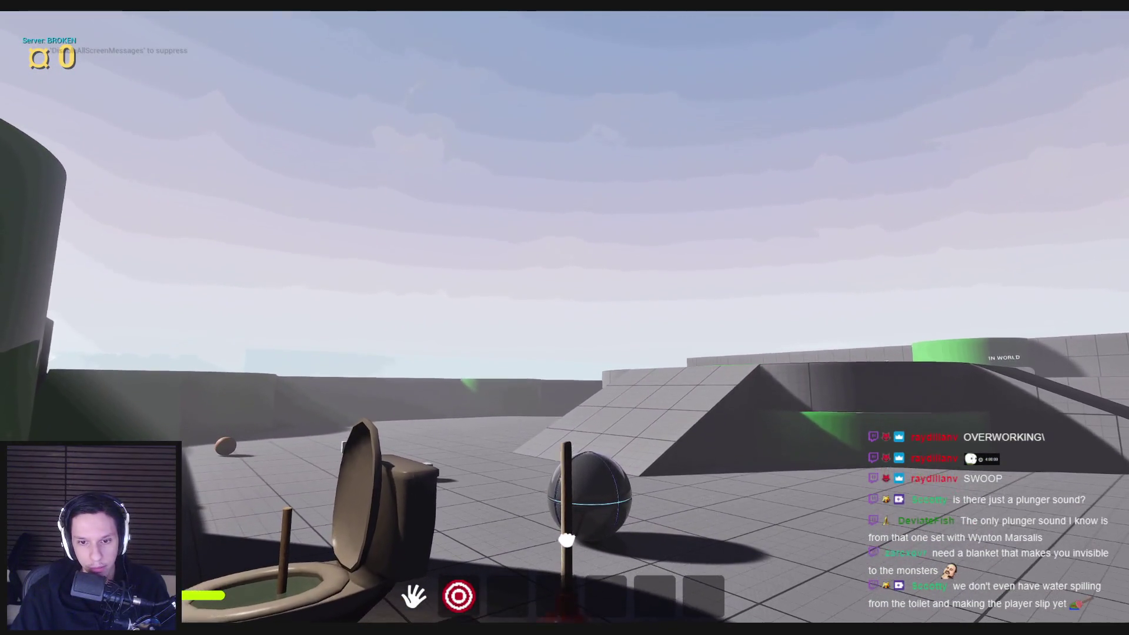
{"action": "key", "text": "Escape"}
{"action": "left_click", "coordinate": [425, 588]}
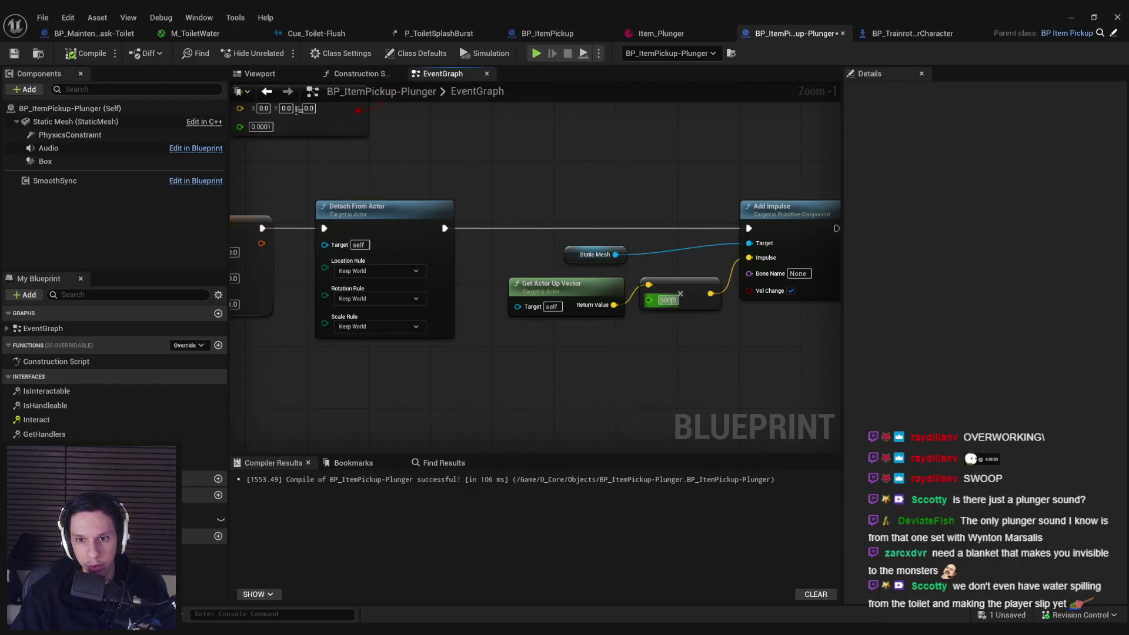
- Playtest walking to the toilet and dropping the plunger so it sticks to the floor
{"action": "left_click", "coordinate": [1079, 20]}
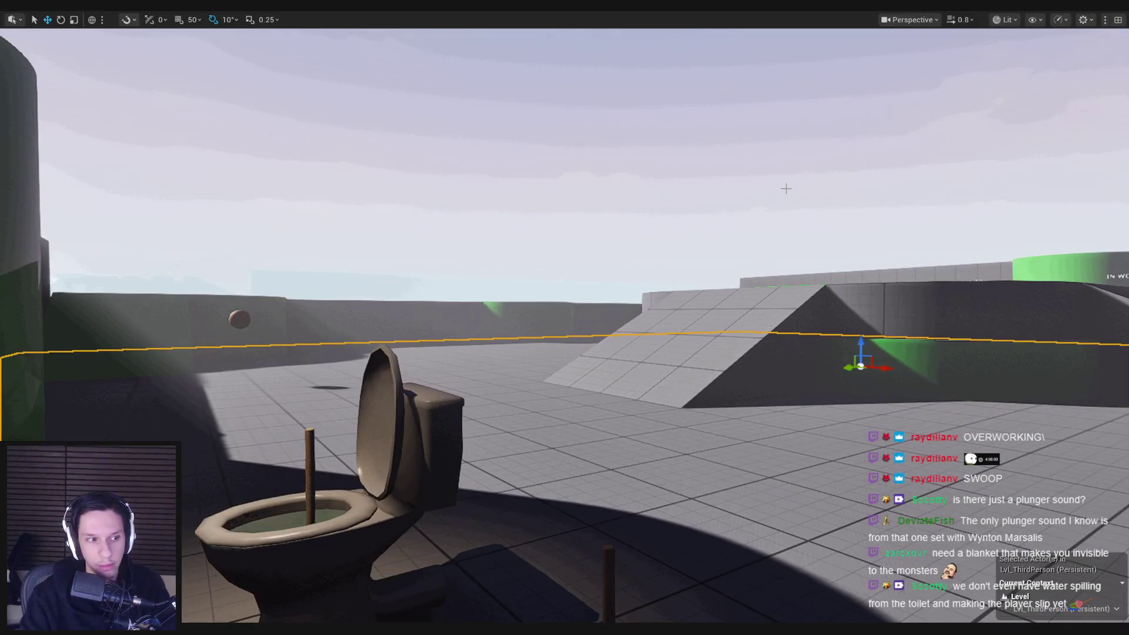
{"action": "key", "text": "alt+p"}
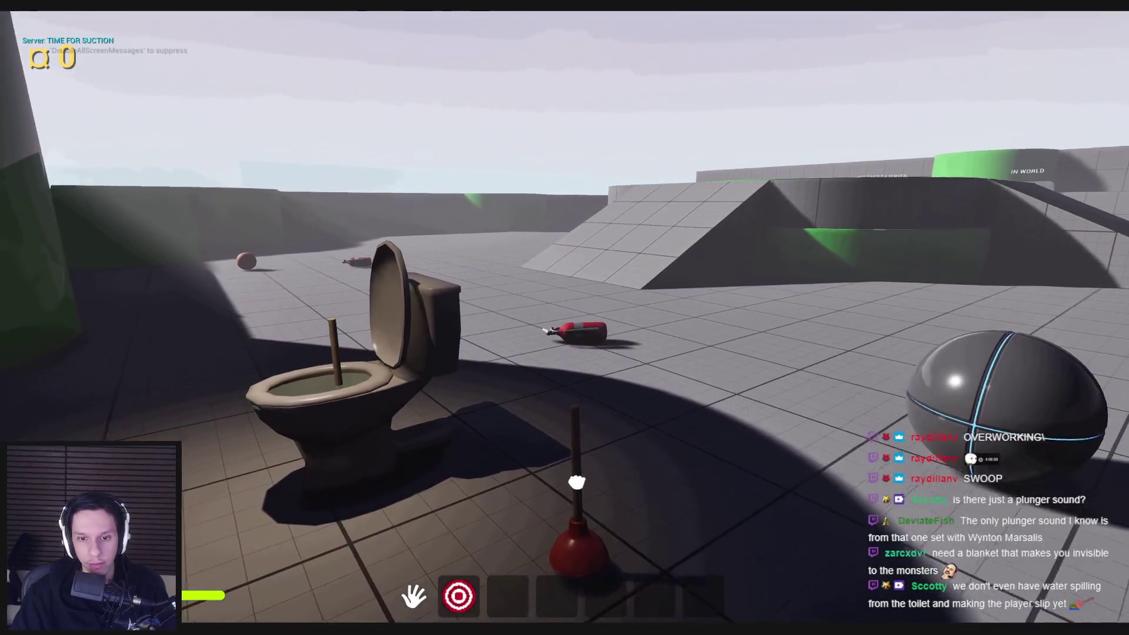
{"action": "key", "text": "w"}
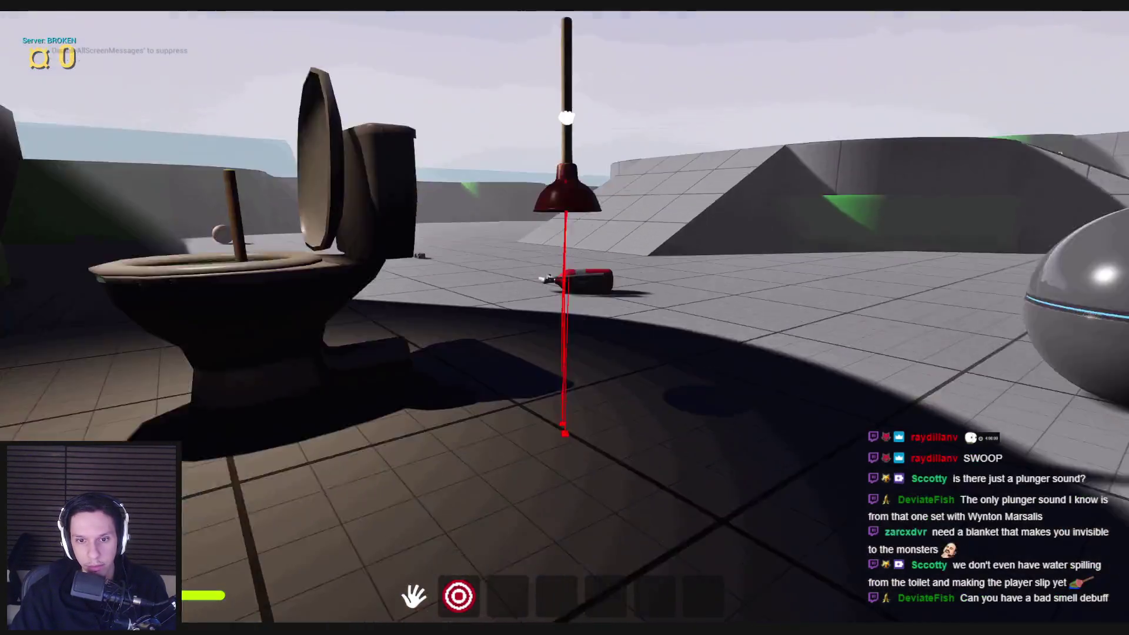
{"action": "left_click", "coordinate": [566, 118]}
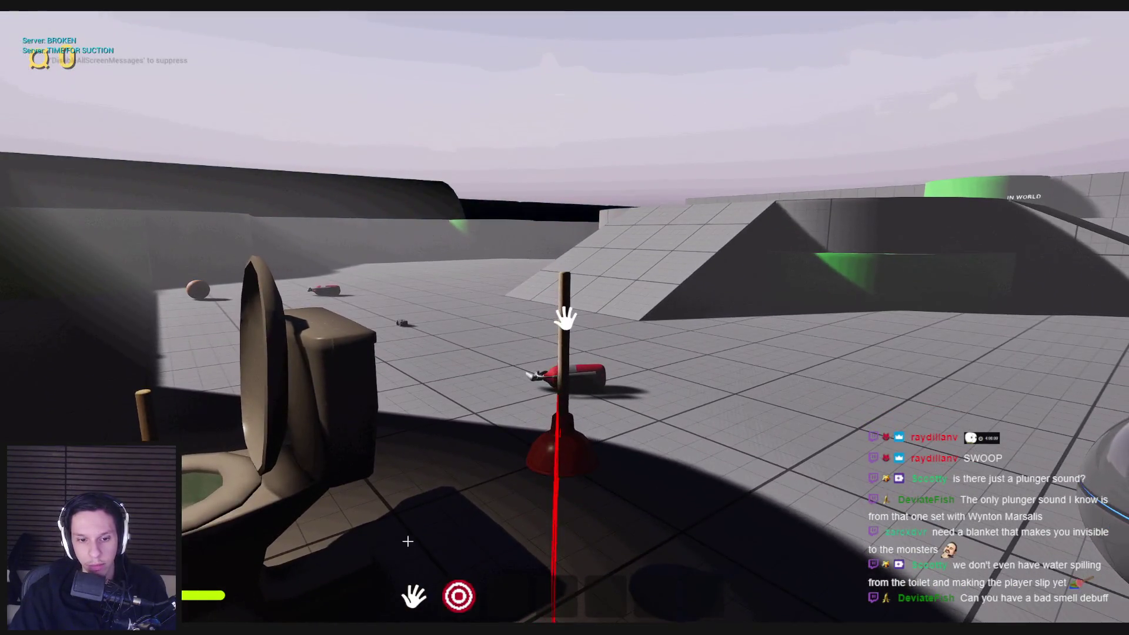
{"action": "key", "text": "Escape"}
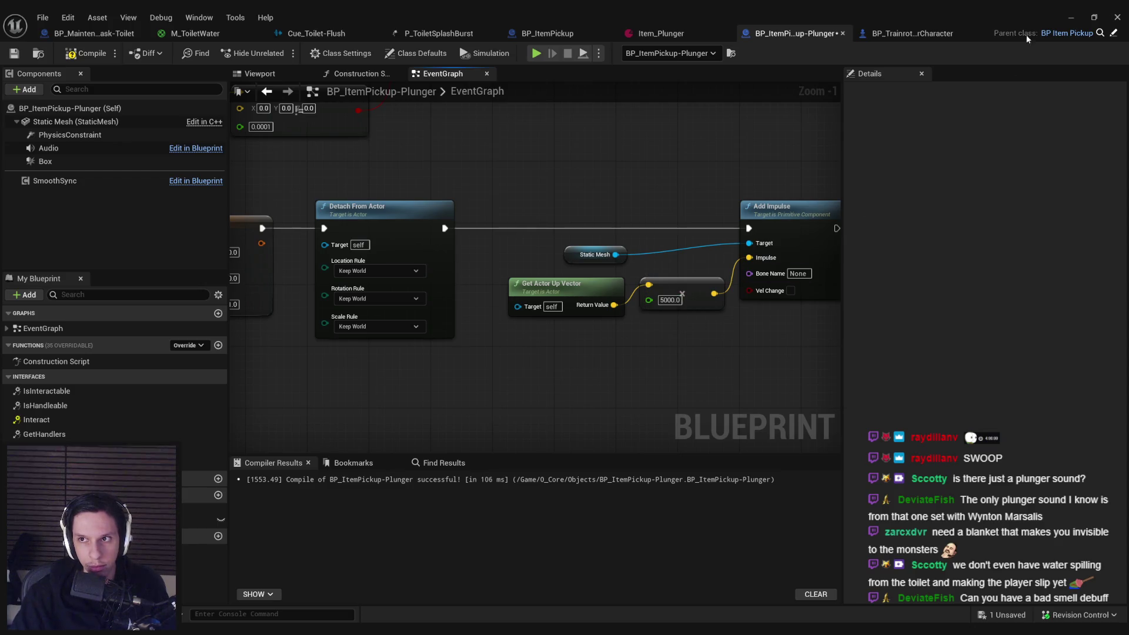
- Playtest moving around the plunger and toilet to watch its behaviour
{"action": "left_click", "coordinate": [1071, 18]}
{"action": "key", "text": "alt+p"}
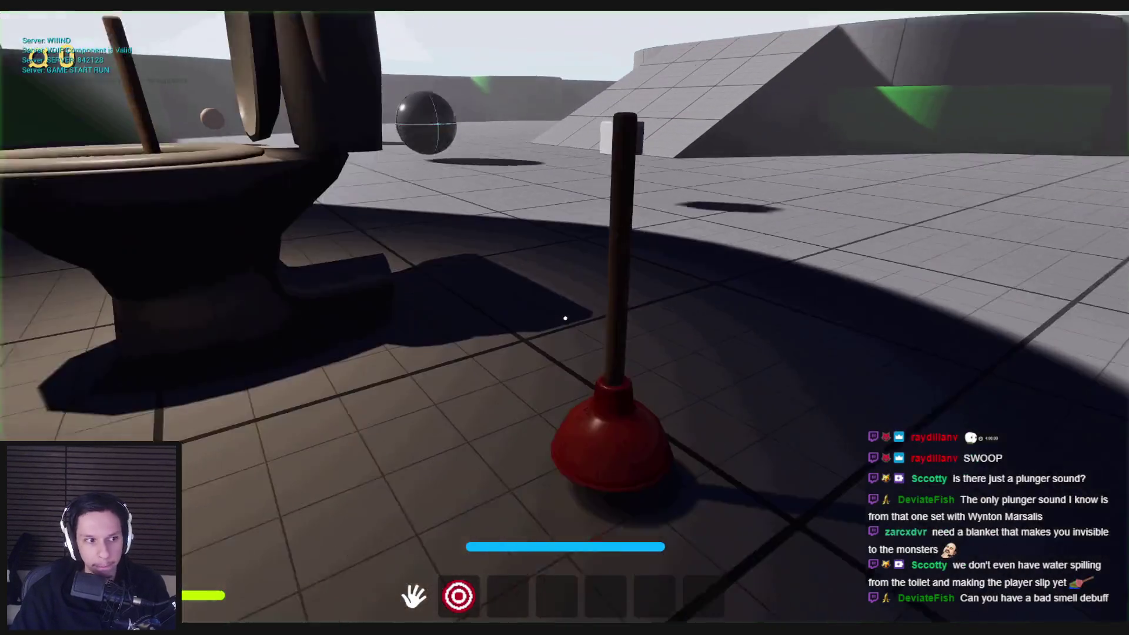
{"action": "key", "text": "s"}
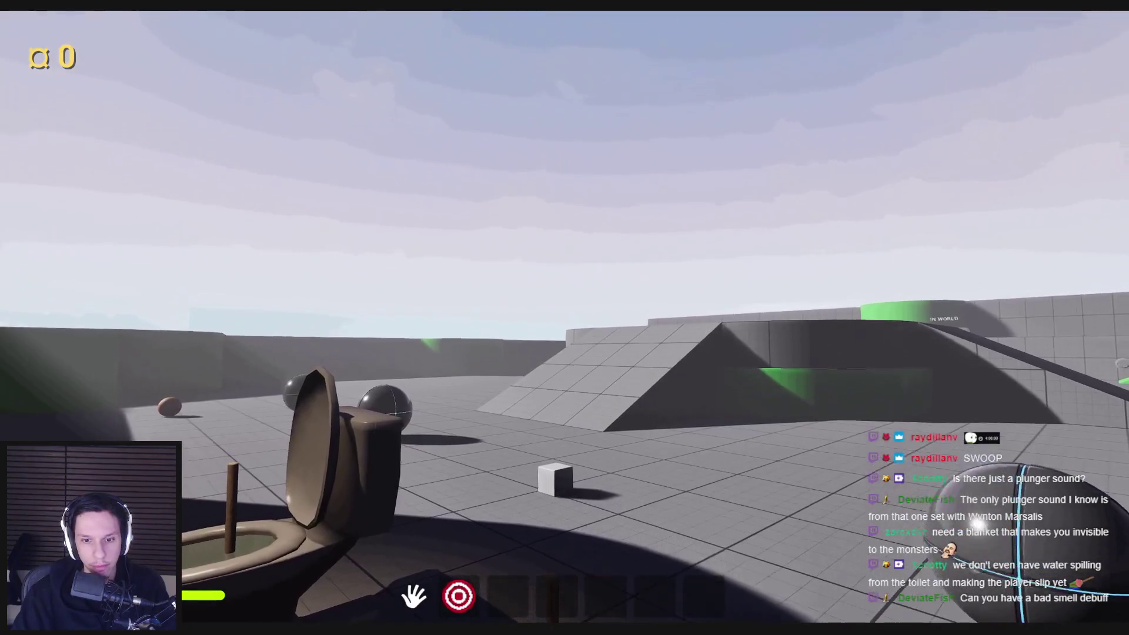
{"action": "key", "text": "e"}
{"action": "key", "text": "Escape"}
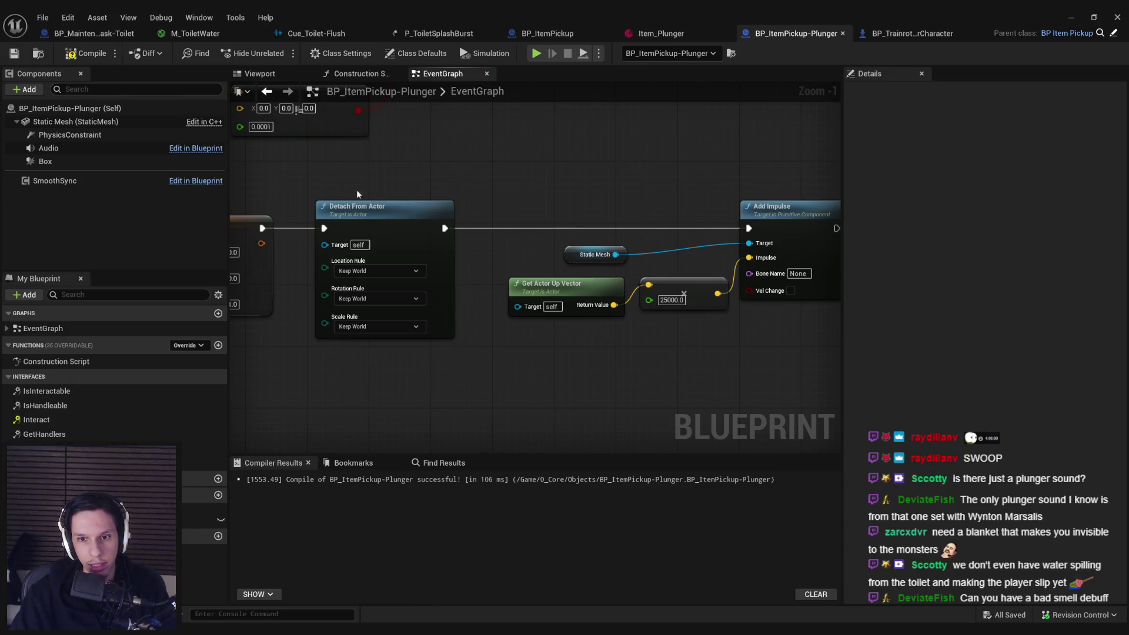
- Straighten the Get Actor Up Vector, Multiply and Static Mesh nodes, then save and compile
{"action": "left_click_drag", "start_coordinate": [507, 280], "coordinate": [704, 354]}
{"action": "key", "text": "q"}
{"action": "left_click_drag", "start_coordinate": [695, 293], "coordinate": [679, 308]}
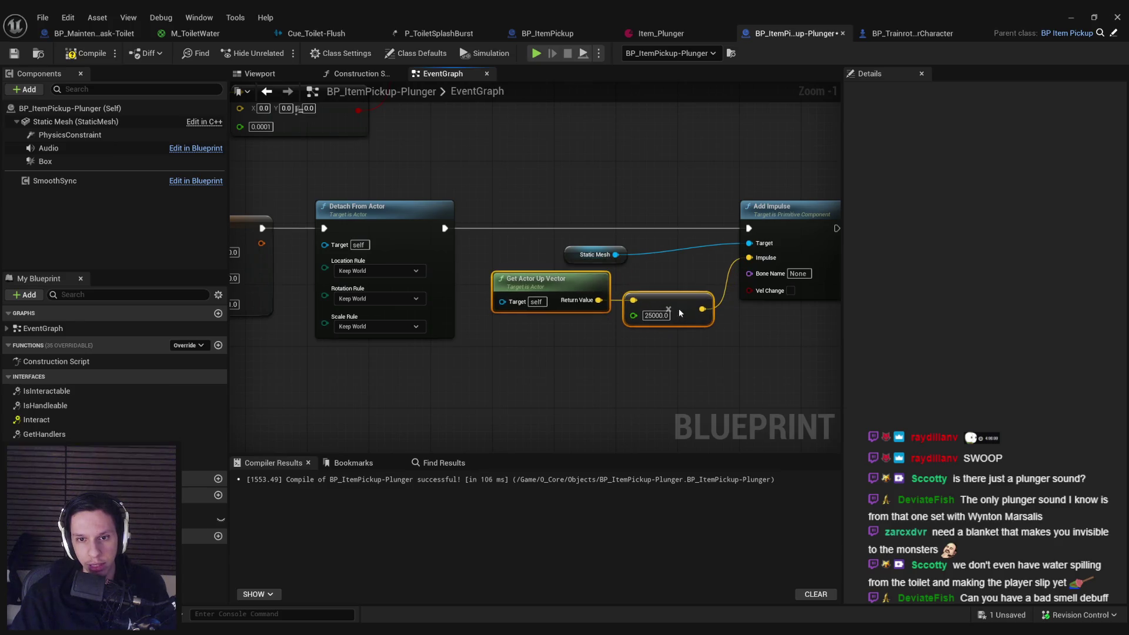
{"action": "left_click", "coordinate": [676, 357]}
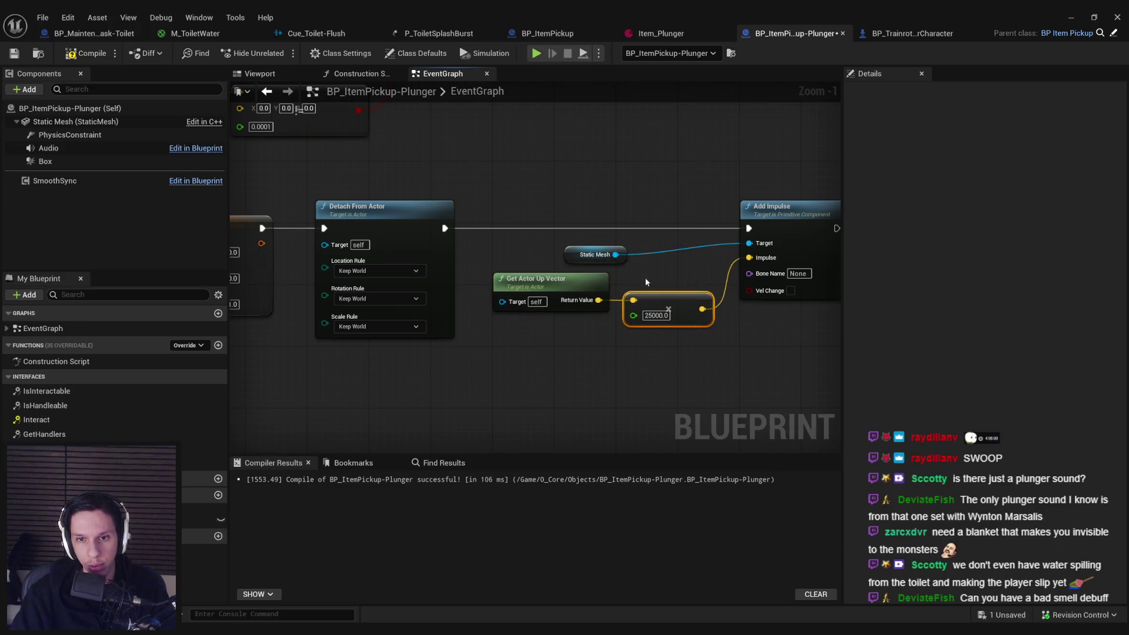
{"action": "left_click_drag", "start_coordinate": [623, 256], "coordinate": [708, 255]}
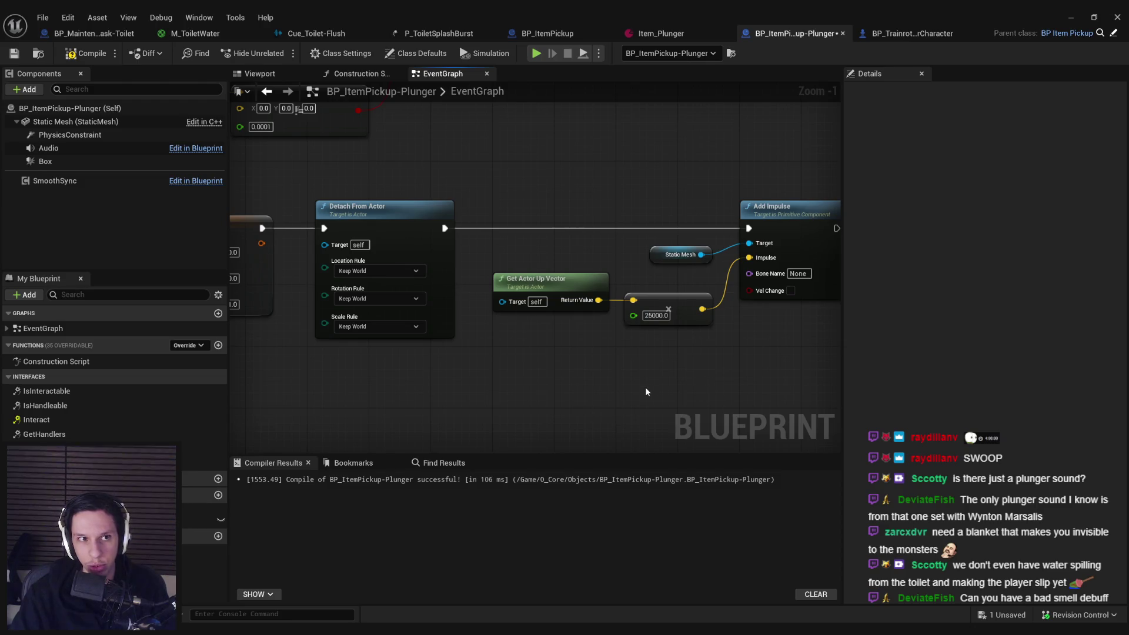
{"action": "key", "text": "ctrl+s"}
{"action": "left_click", "coordinate": [89, 57]}
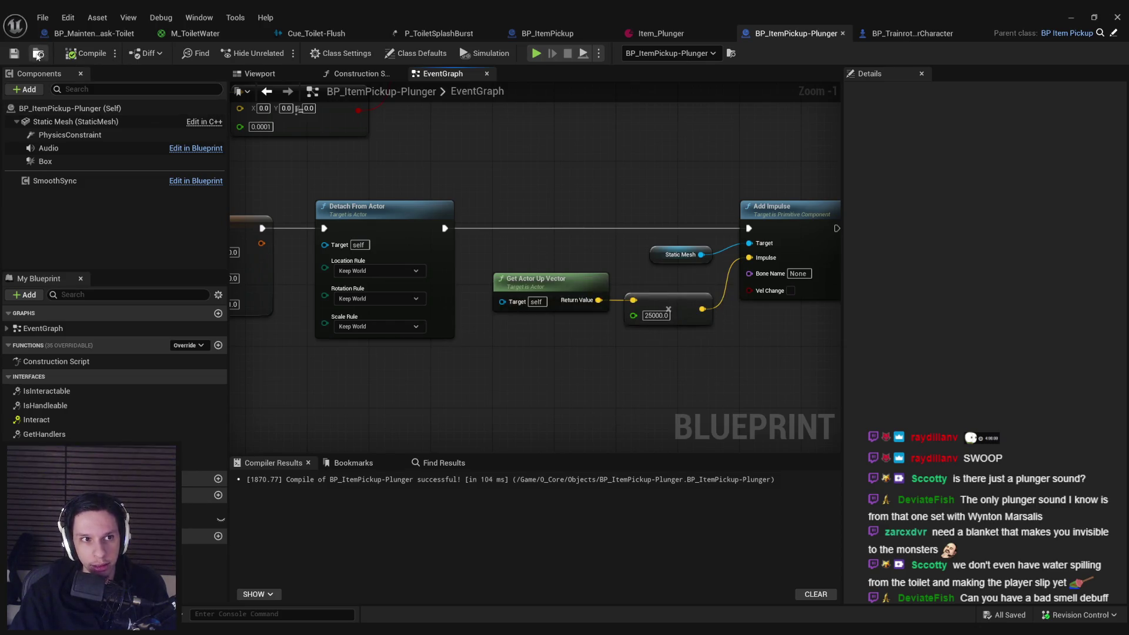
{"action": "left_click", "coordinate": [1069, 23]}
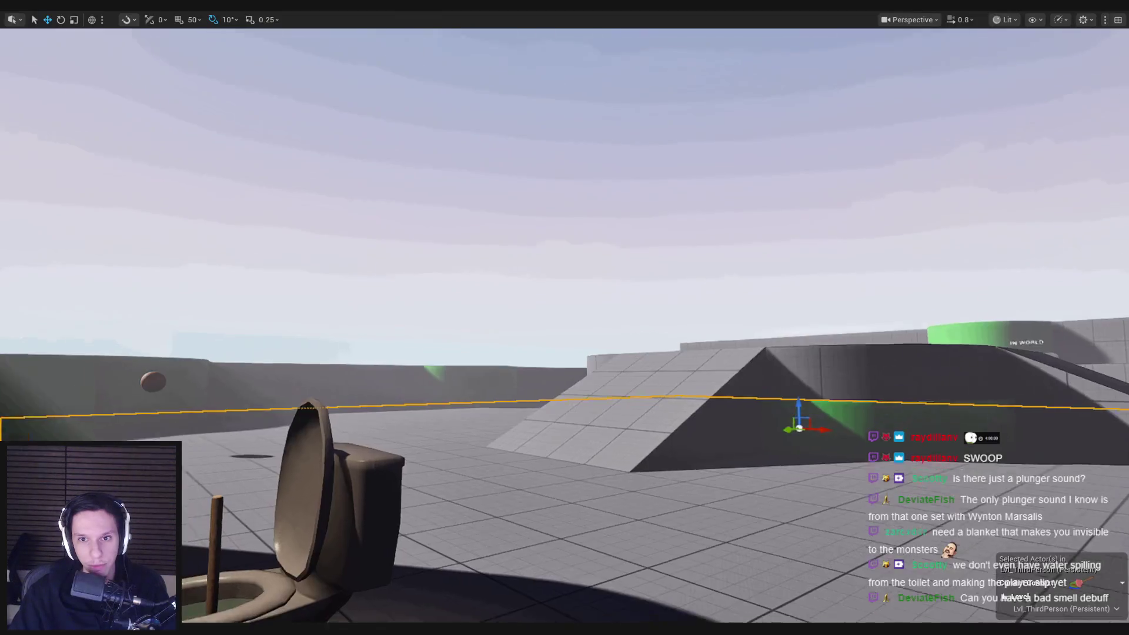
- Playtest popping the plunger off with the stronger impulse
{"action": "key", "text": "alt+p"}
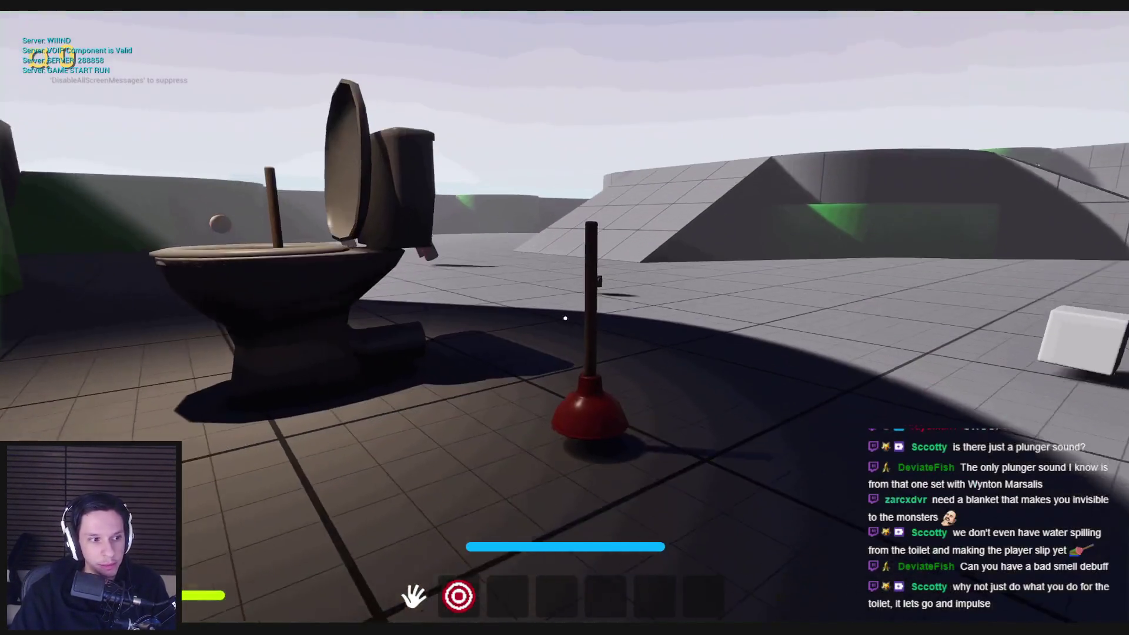
{"action": "key", "text": "s"}
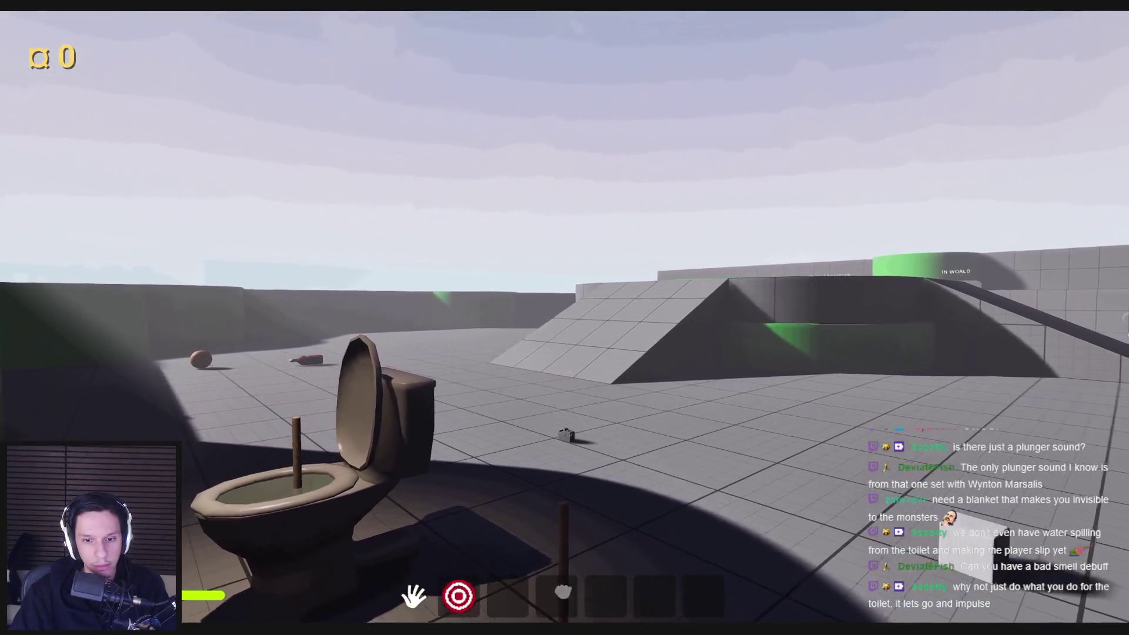
{"action": "left_click", "coordinate": [565, 318]}
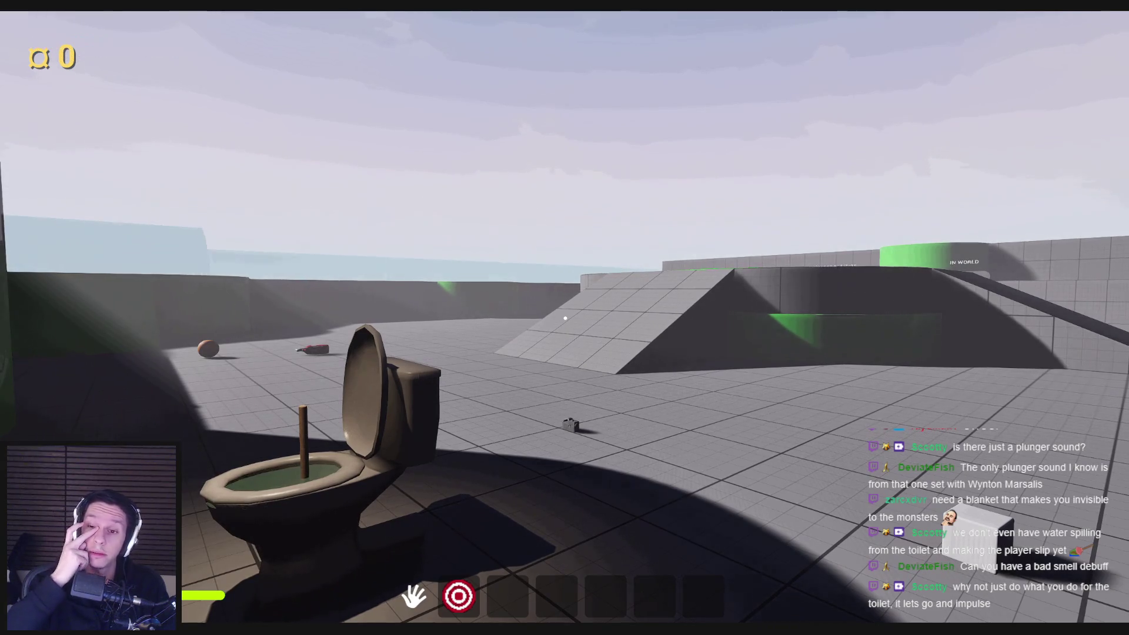
{"action": "key", "text": "Escape"}
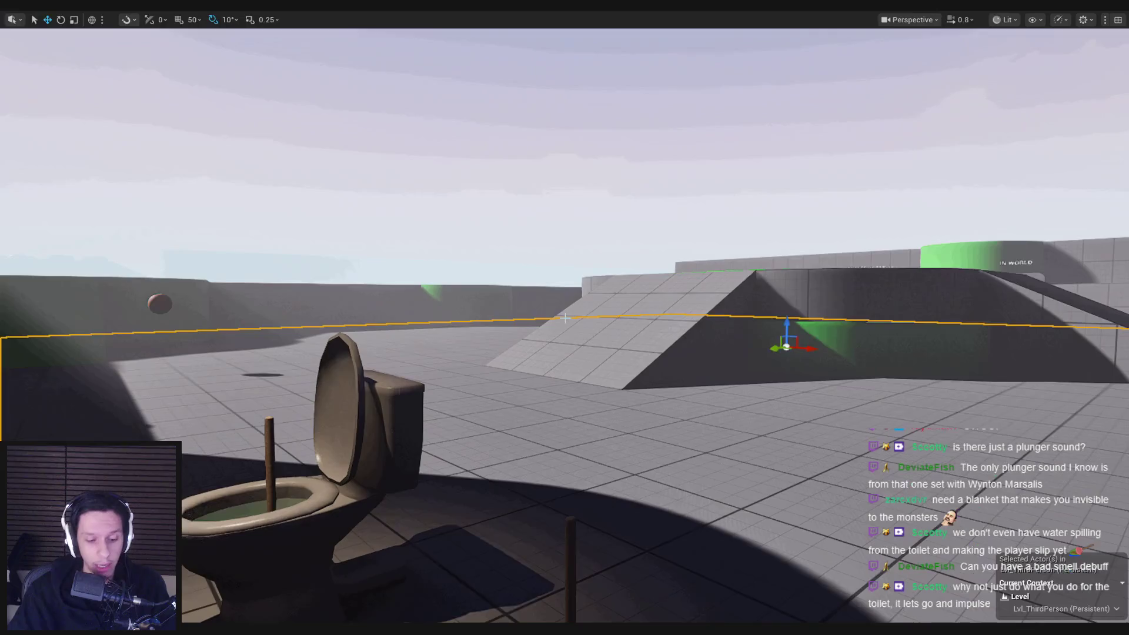
- Playtest pulling the plunger free, sticking it back on the floor, and grabbing it again
{"action": "key", "text": "alt+p"}
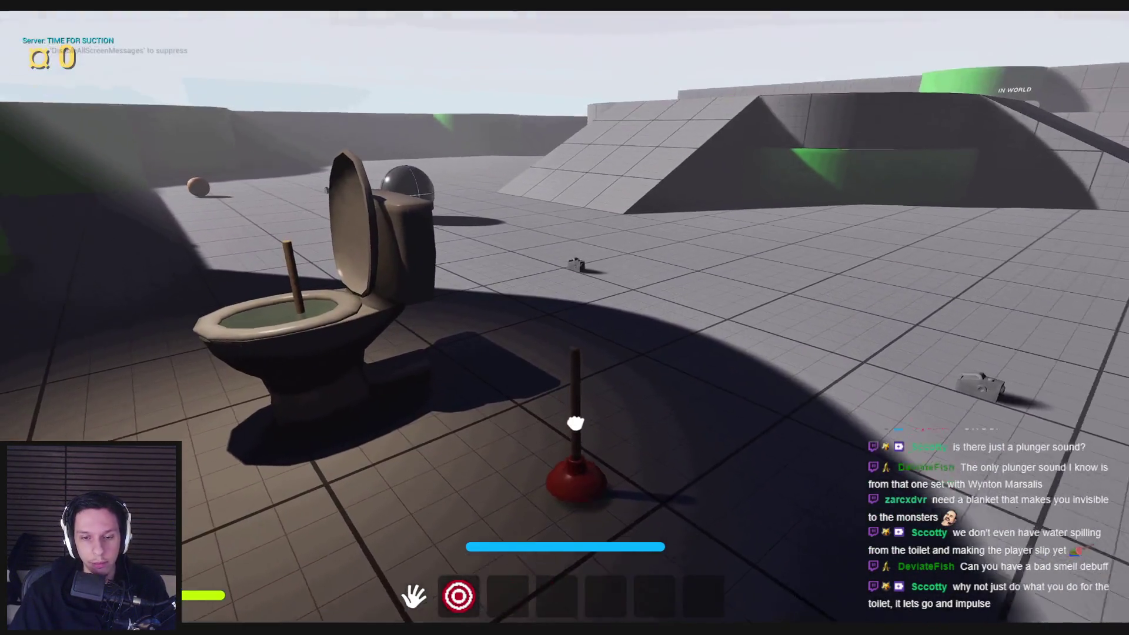
{"action": "left_click", "coordinate": [565, 318]}
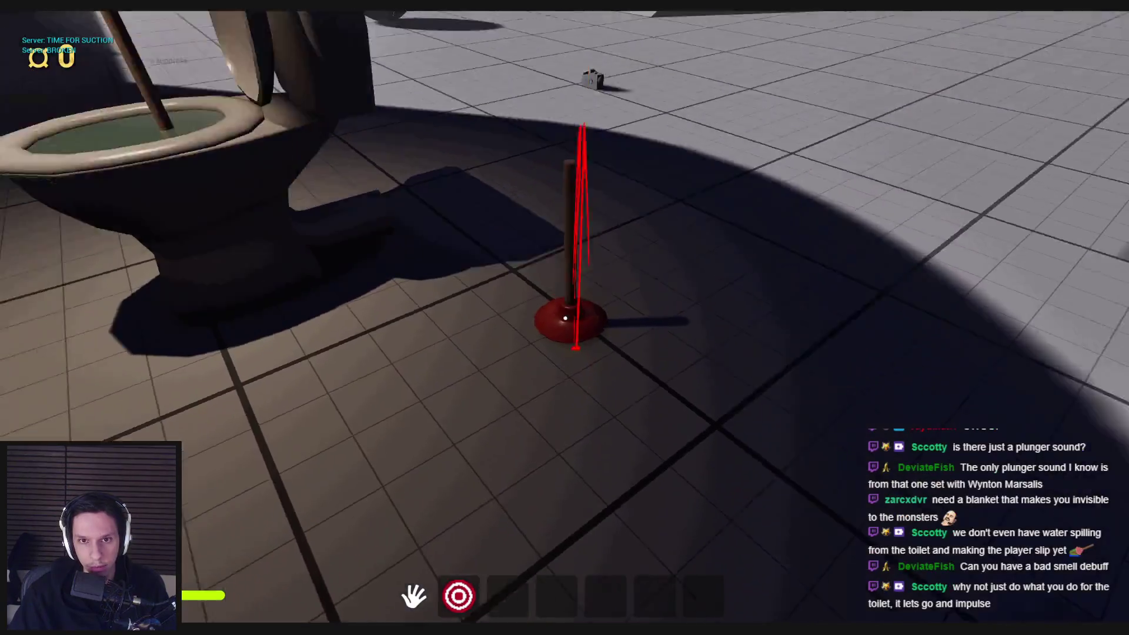
{"action": "left_click", "coordinate": [566, 424]}
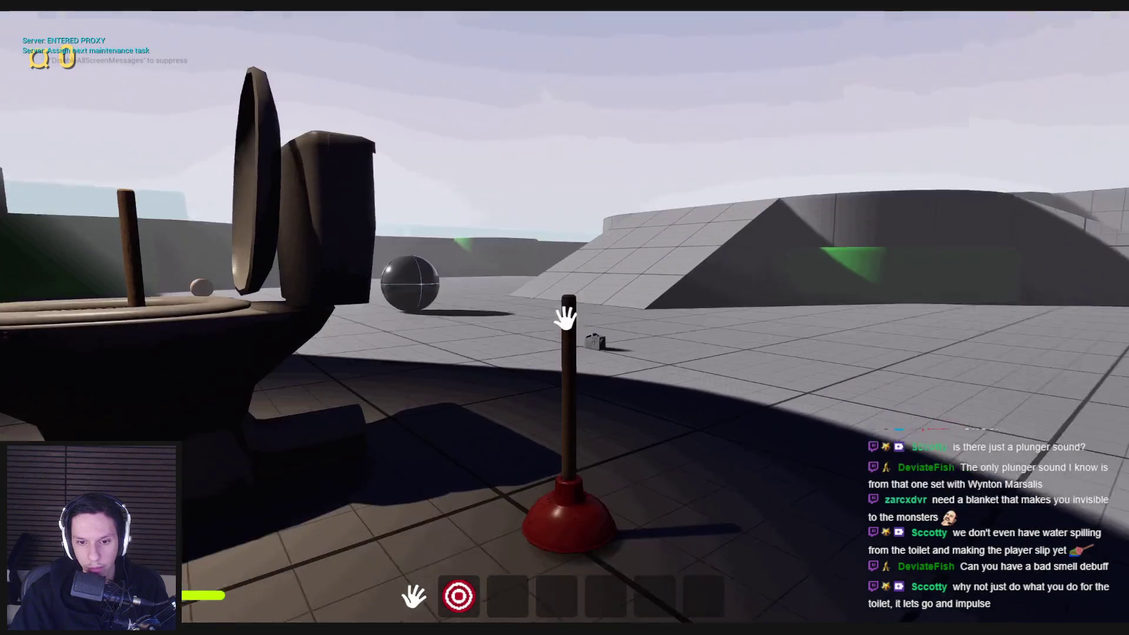
{"action": "left_click", "coordinate": [570, 318]}
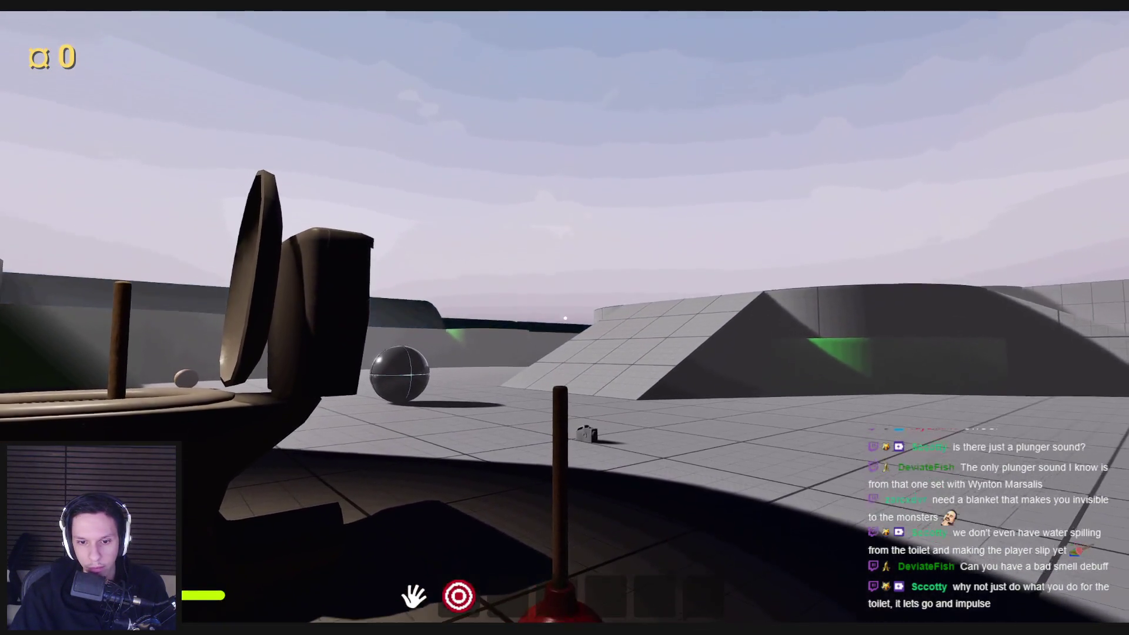
{"action": "key", "text": "Escape"}
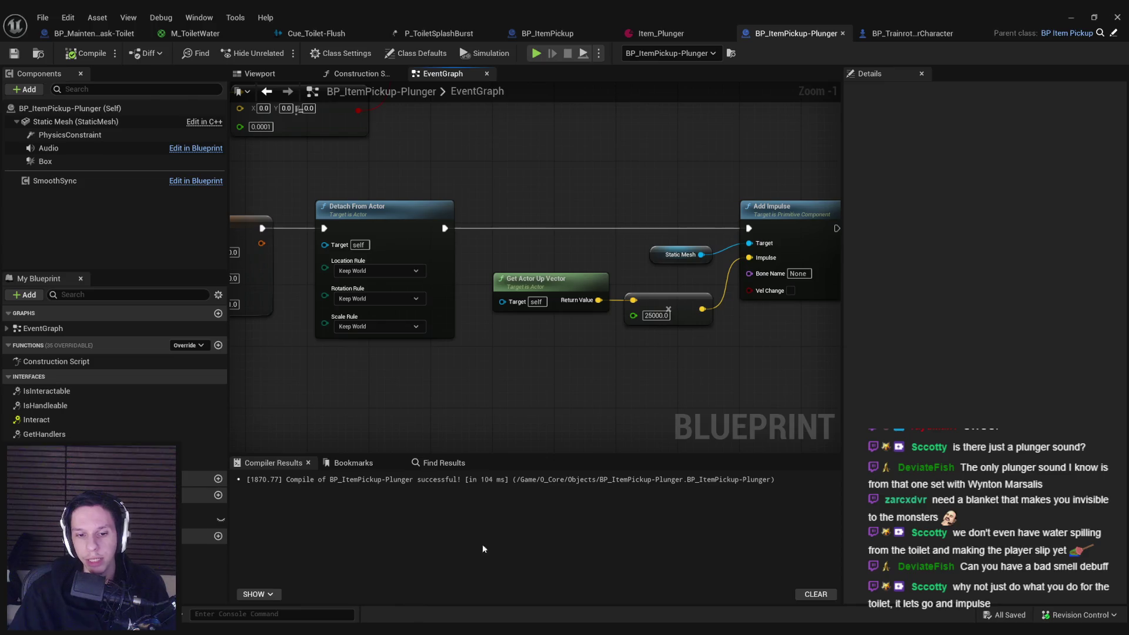
- Select the PhysicsConstraint, then playtest placing the plunger upright and pulling it up
{"action": "left_click", "coordinate": [69, 135]}
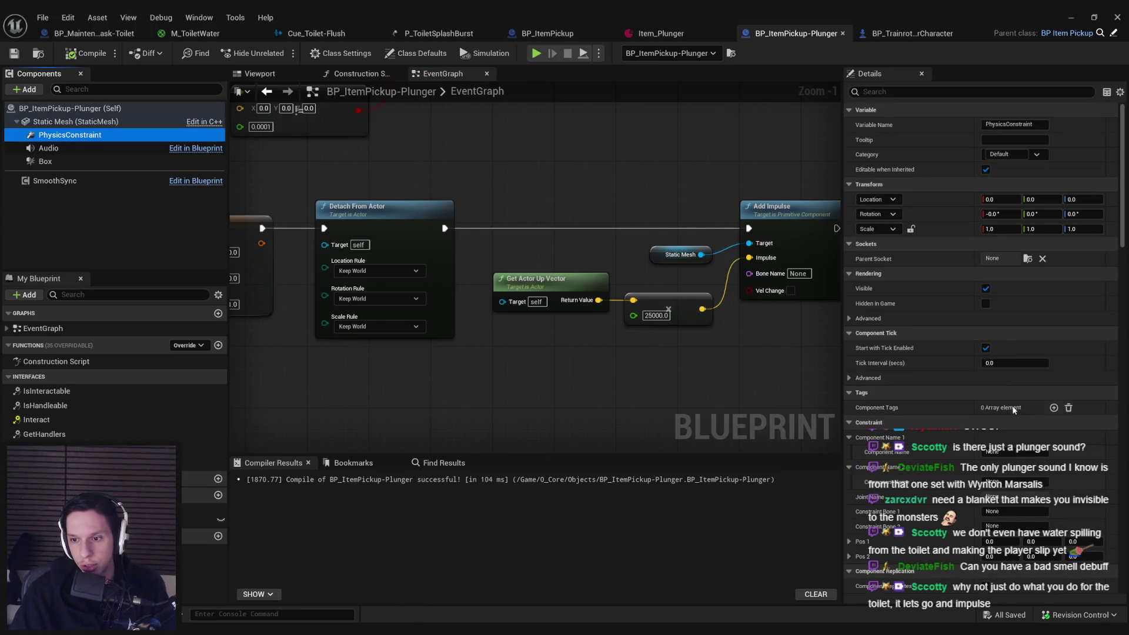
{"action": "scroll", "coordinate": [1013, 410], "scroll_direction": "down", "scroll_amount": 10}
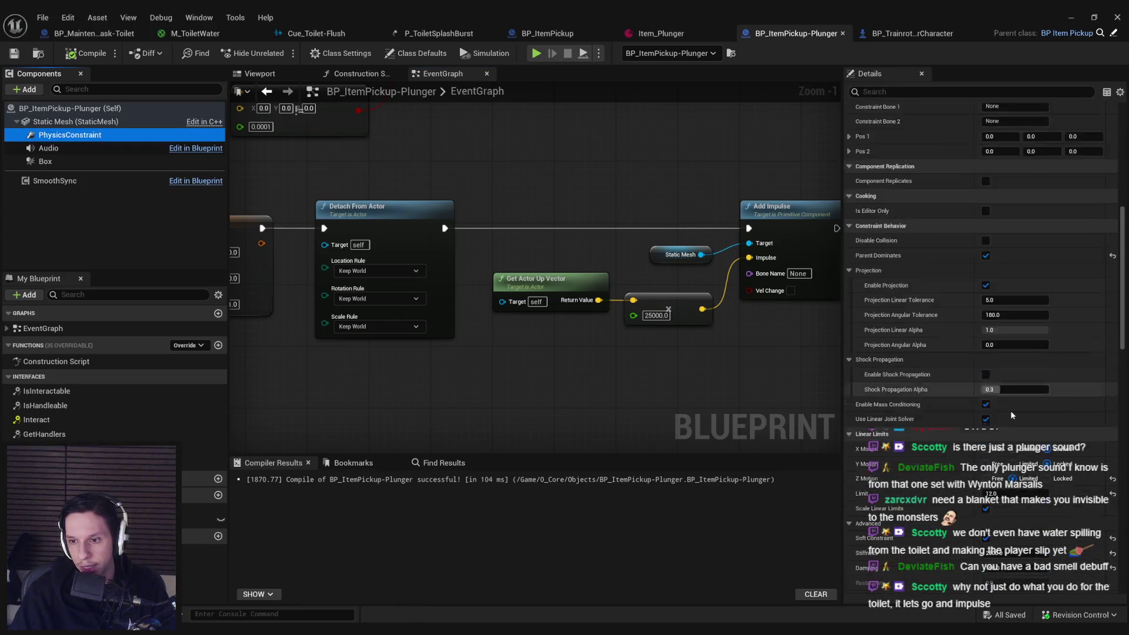
{"action": "left_click", "coordinate": [1076, 18]}
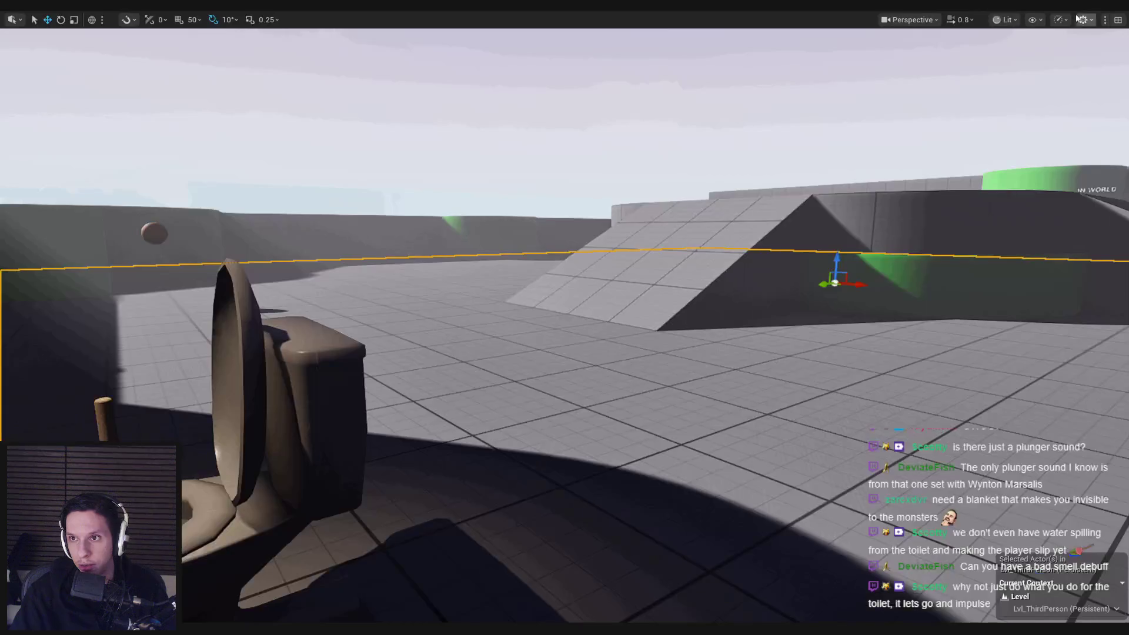
{"action": "key", "text": "alt+p"}
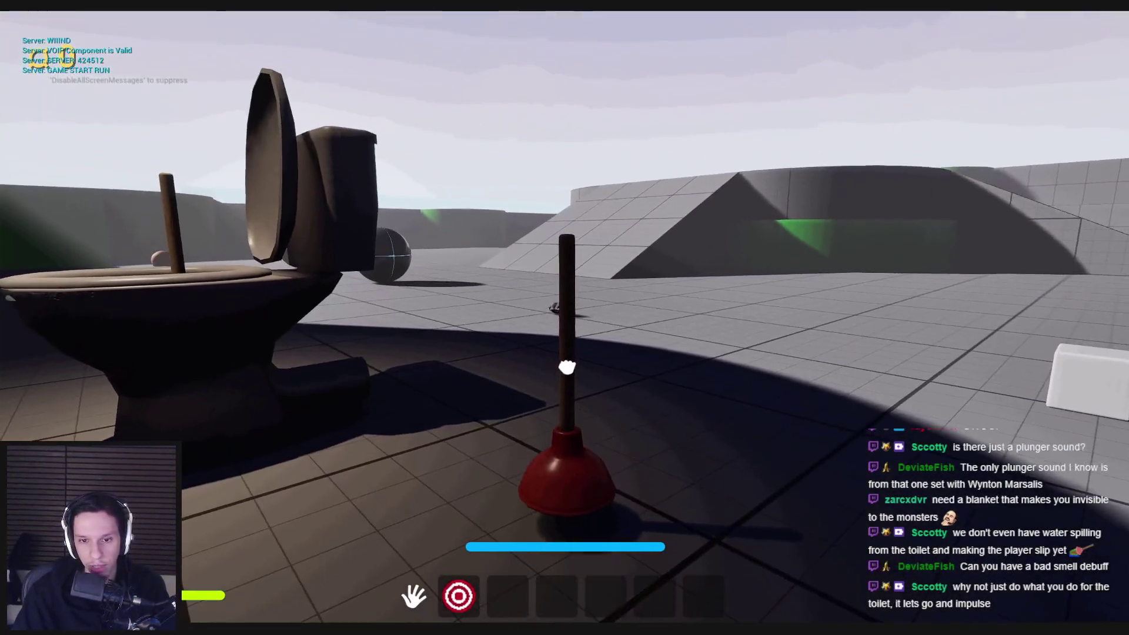
{"action": "key", "text": "w"}
{"action": "left_click", "coordinate": [570, 82]}
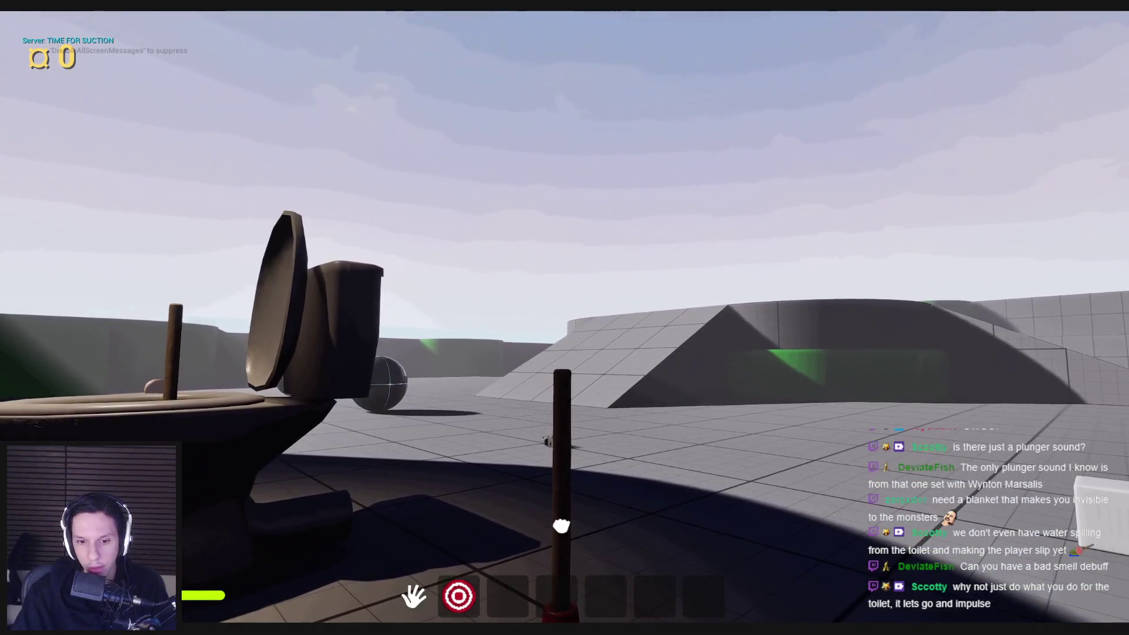
{"action": "left_click", "coordinate": [561, 526]}
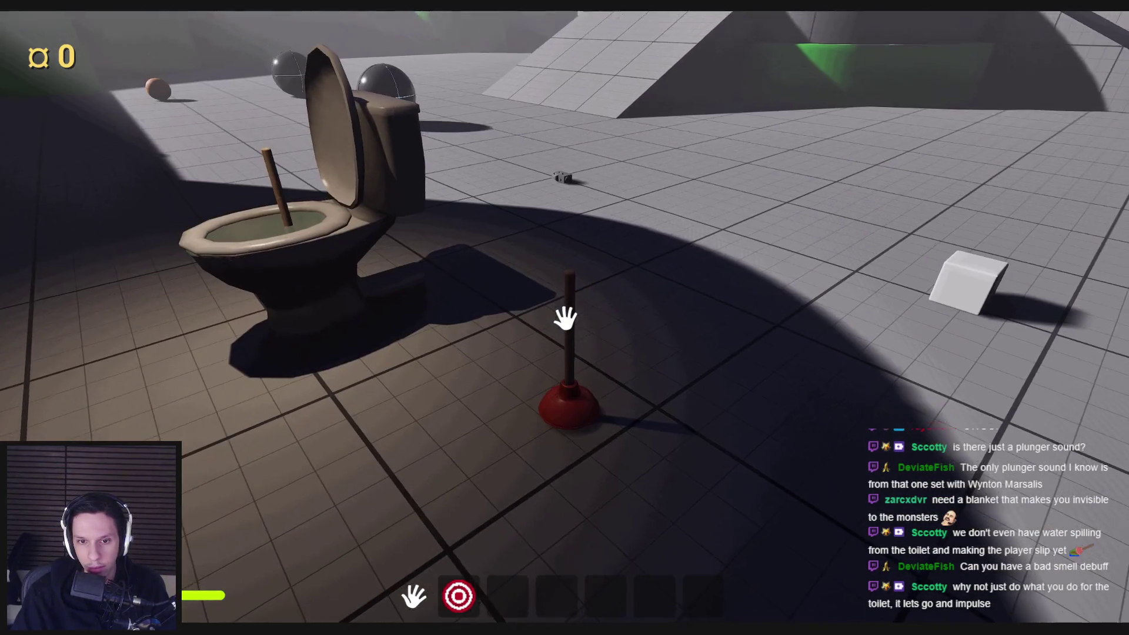
{"action": "left_click_drag", "start_coordinate": [567, 318], "coordinate": [568, 490]}
{"action": "key", "text": "Escape"}
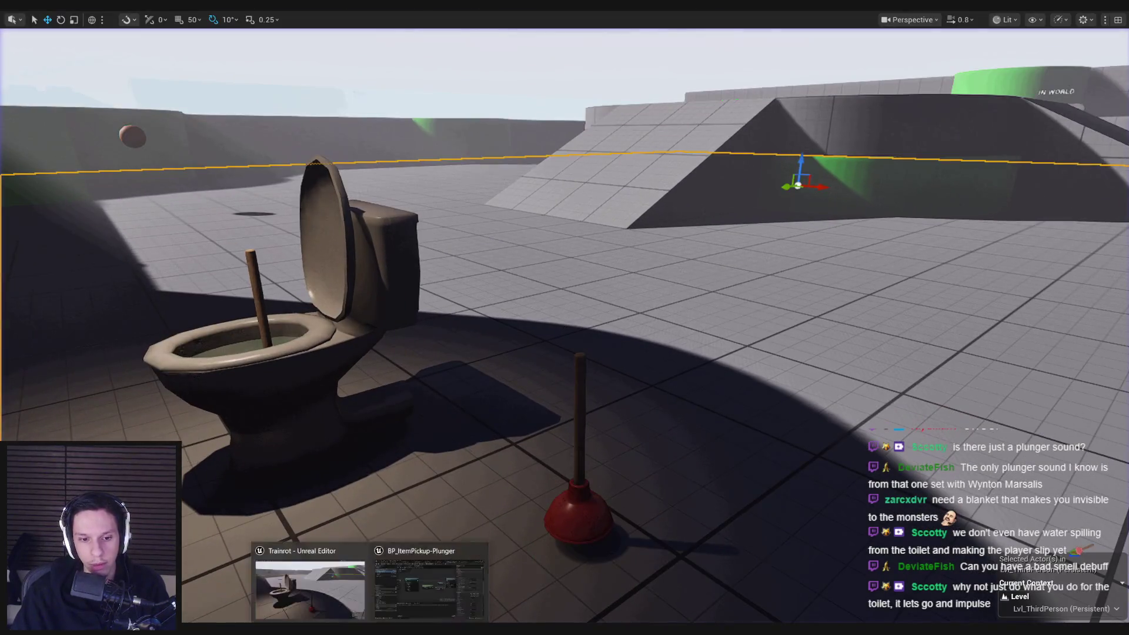
- Set the Z linear motion limit to 15.0 and playtest pulling the plunger near the toilet
{"action": "left_click", "coordinate": [1011, 406]}
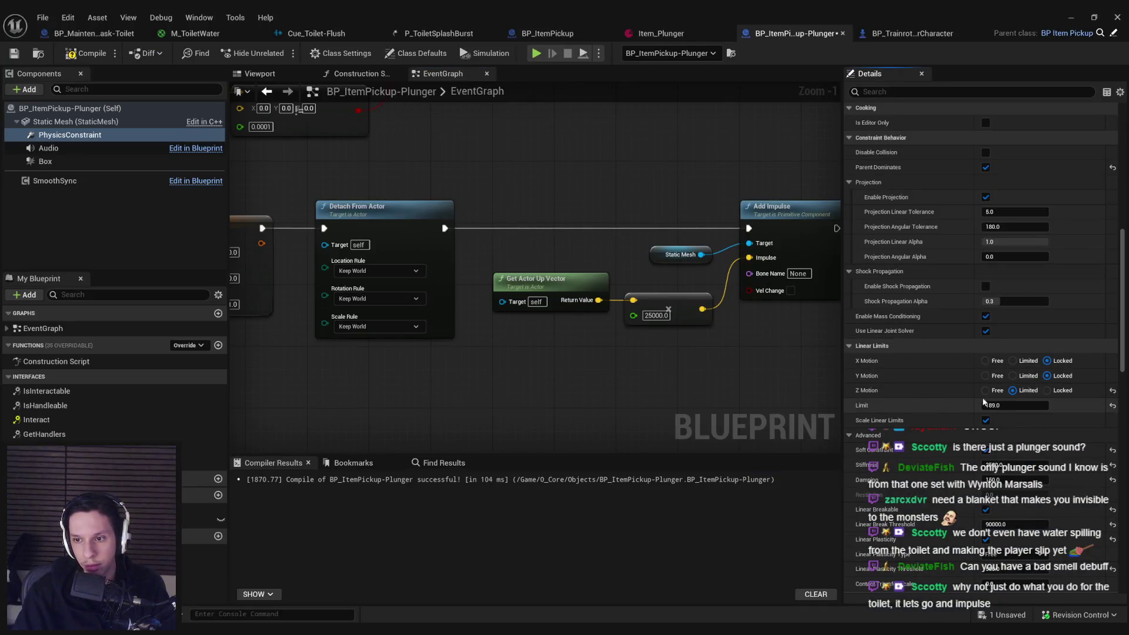
{"action": "key", "text": "alt+s"}
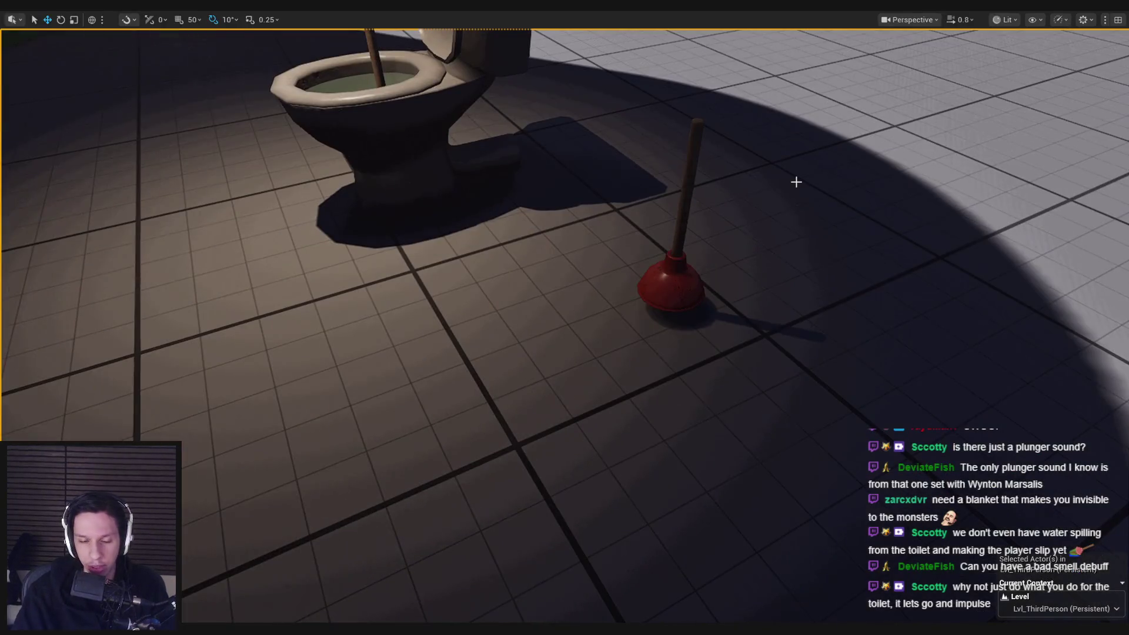
{"action": "key", "text": "alt+p"}
{"action": "key", "text": "w"}
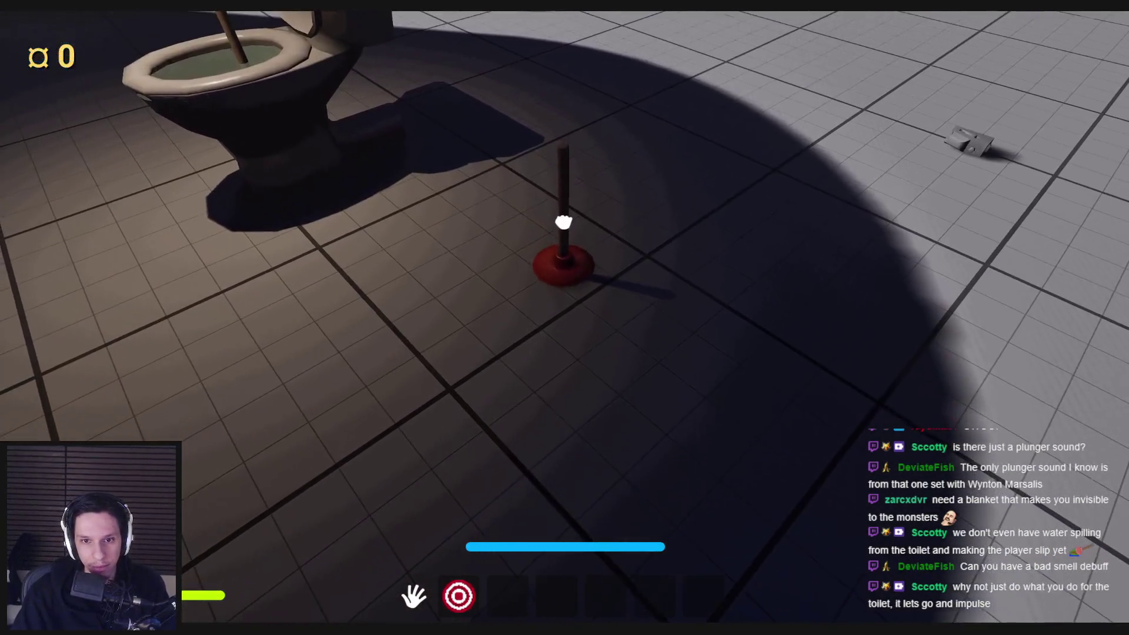
{"action": "mouse_move", "coordinate": [563, 222]}
{"action": "left_mouse_down"}
{"action": "mouse_move", "coordinate": [558, 472]}
{"action": "mouse_move", "coordinate": [566, 315]}
{"action": "mouse_move", "coordinate": [561, 458]}
{"action": "left_mouse_up"}
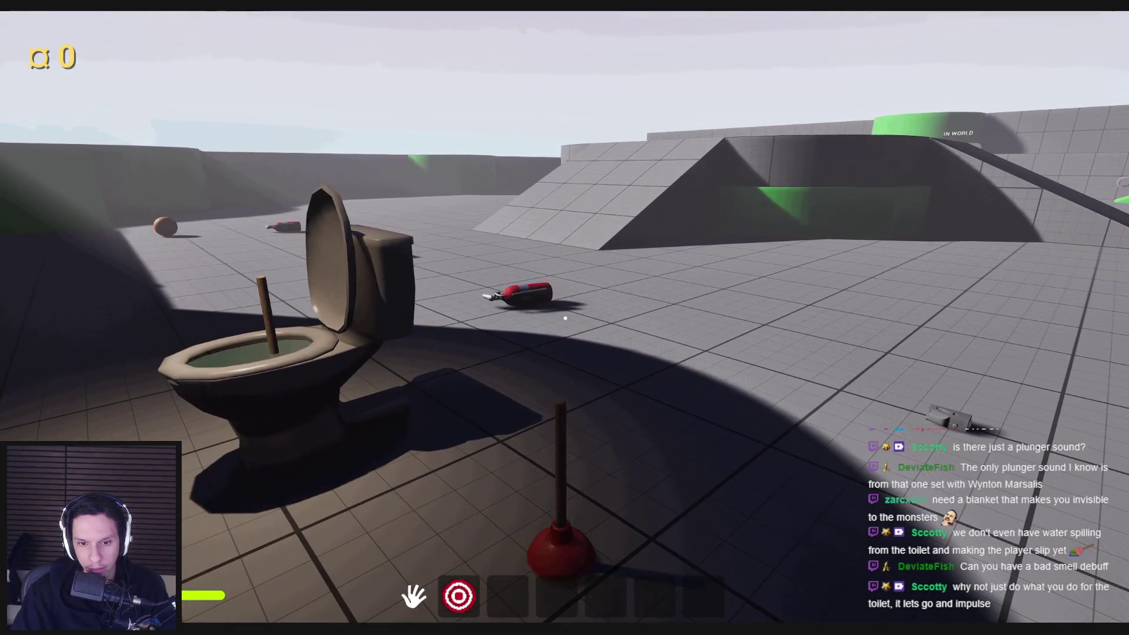
{"action": "key", "text": "Escape"}
{"action": "left_click", "coordinate": [404, 598]}
{"action": "scroll", "coordinate": [510, 337], "scroll_direction": "down", "scroll_amount": 5}
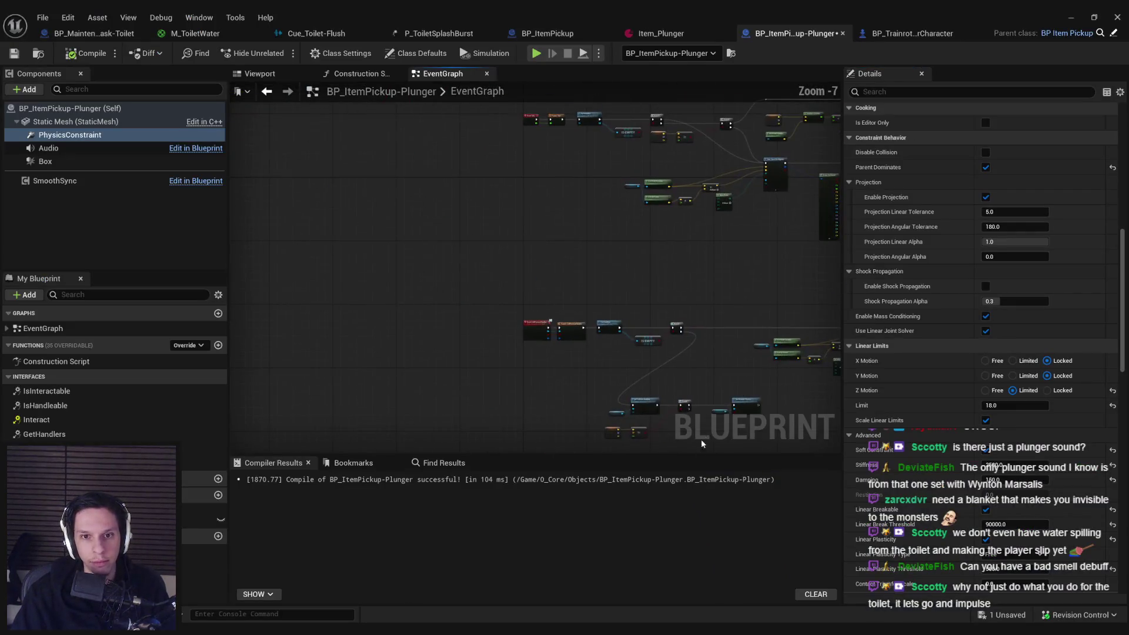
- Reset the graph zoom, run a quick plunger playtest by the toilet, then start another session
{"action": "scroll", "coordinate": [517, 260], "scroll_direction": "up", "scroll_amount": 7}
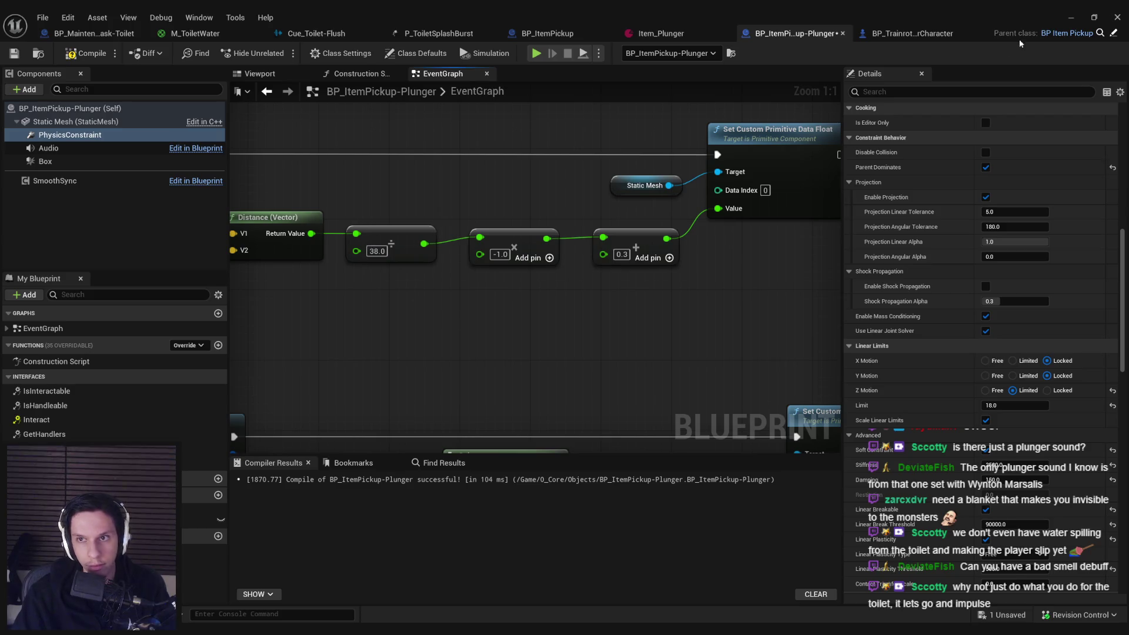
{"action": "left_click", "coordinate": [1062, 19]}
{"action": "key", "text": "alt+p"}
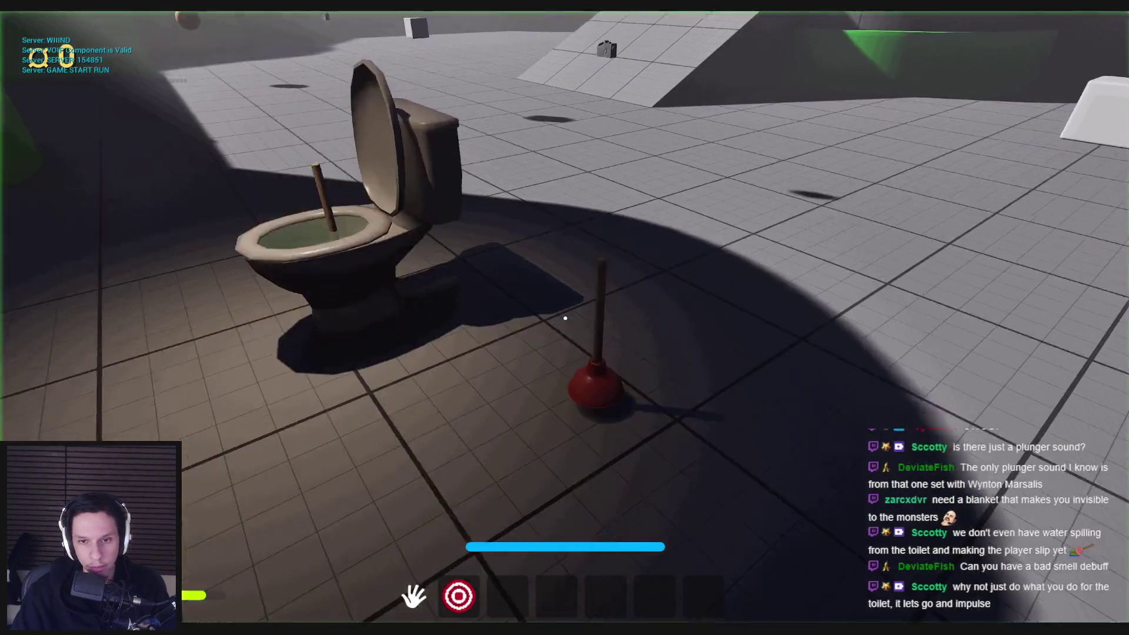
{"action": "key", "text": "w"}
{"action": "key", "text": "s"}
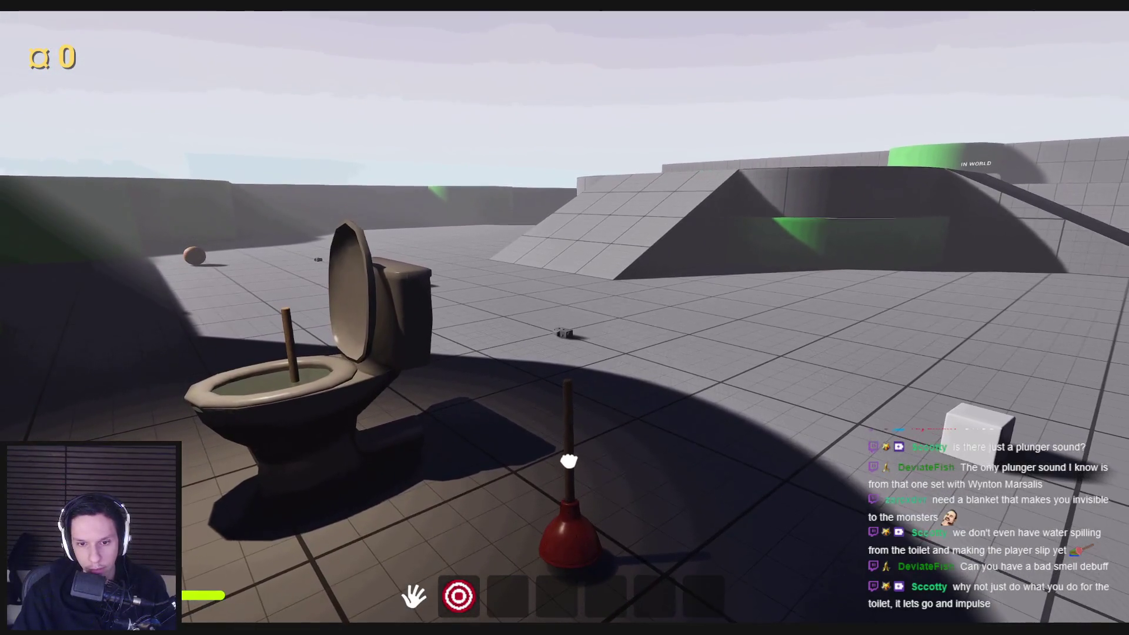
{"action": "key", "text": "Escape"}
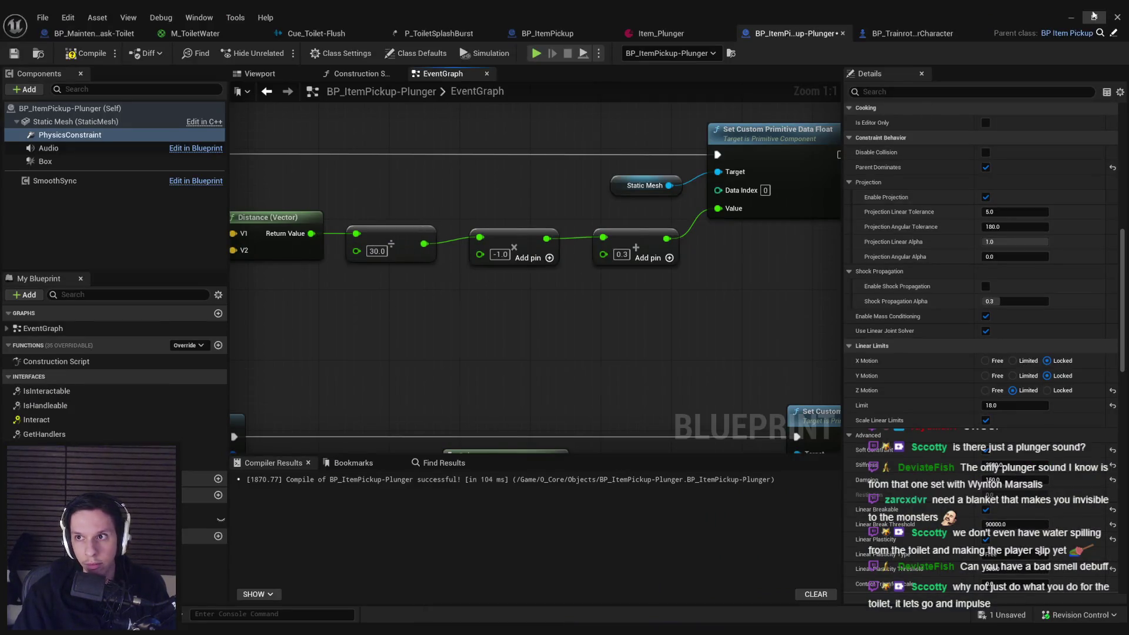
{"action": "left_click", "coordinate": [1073, 21]}
{"action": "key", "text": "alt+p"}
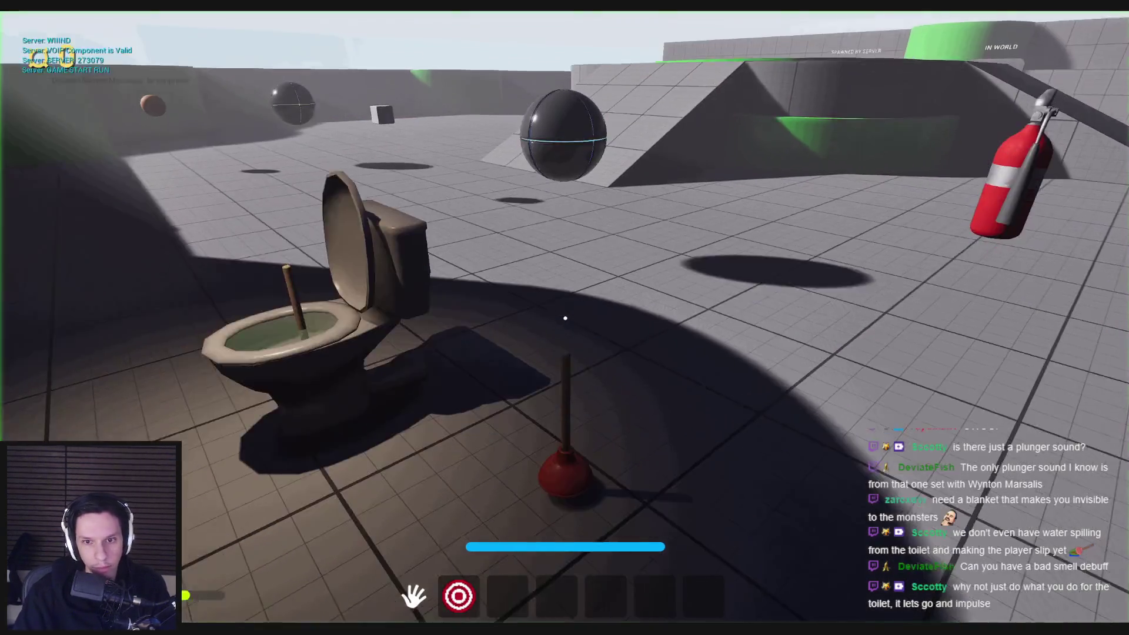
- Grab the plunger and yank it up off the floor repeatedly, breaking its suction
{"action": "key", "text": "w"}
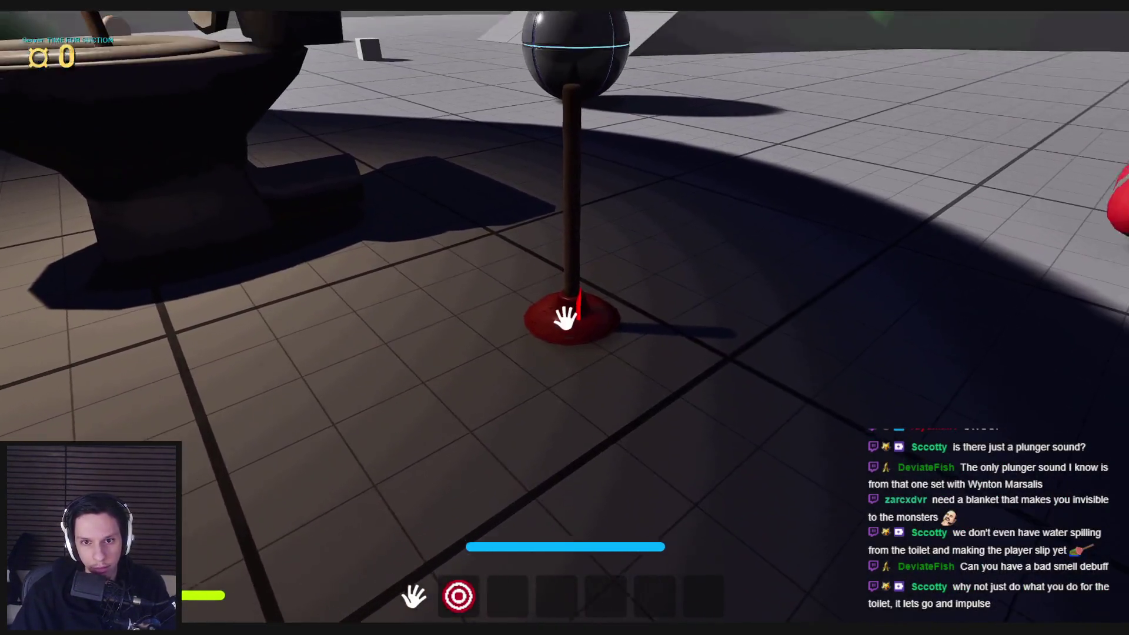
{"action": "mouse_move", "coordinate": [564, 318]}
{"action": "left_mouse_down"}
{"action": "mouse_move", "coordinate": [555, 476]}
{"action": "mouse_move", "coordinate": [566, 316]}
{"action": "mouse_move", "coordinate": [566, 424]}
{"action": "left_mouse_up"}
{"action": "key", "text": "s"}
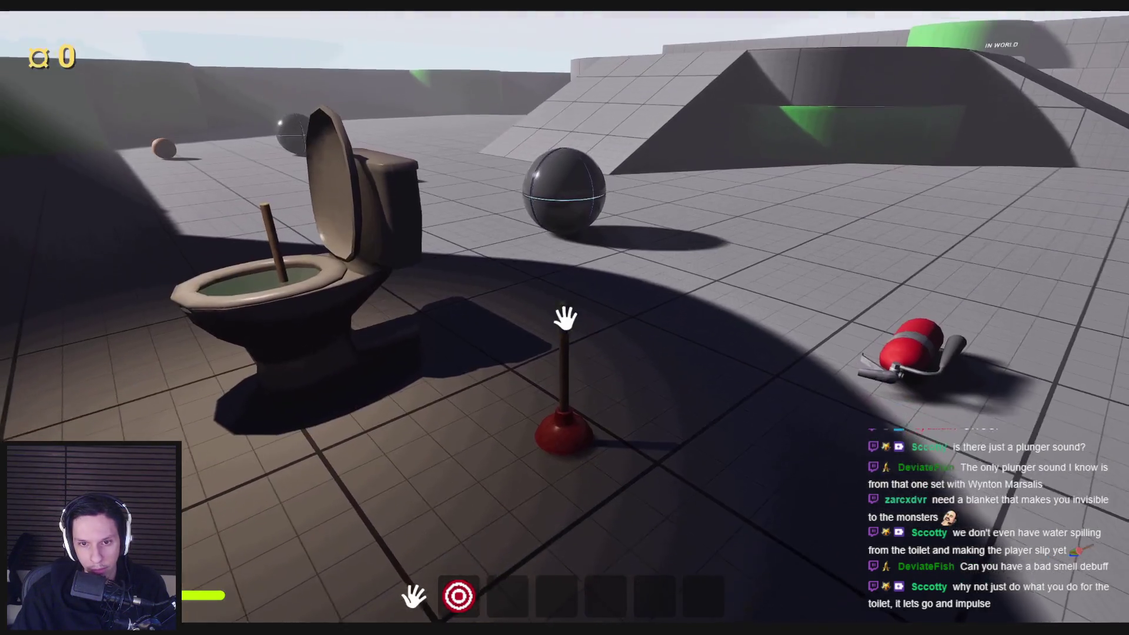
{"action": "mouse_move", "coordinate": [566, 315]}
{"action": "left_mouse_down"}
{"action": "mouse_move", "coordinate": [547, 492]}
{"action": "mouse_move", "coordinate": [567, 310]}
{"action": "mouse_move", "coordinate": [580, 296]}
{"action": "mouse_move", "coordinate": [565, 318]}
{"action": "left_mouse_up"}
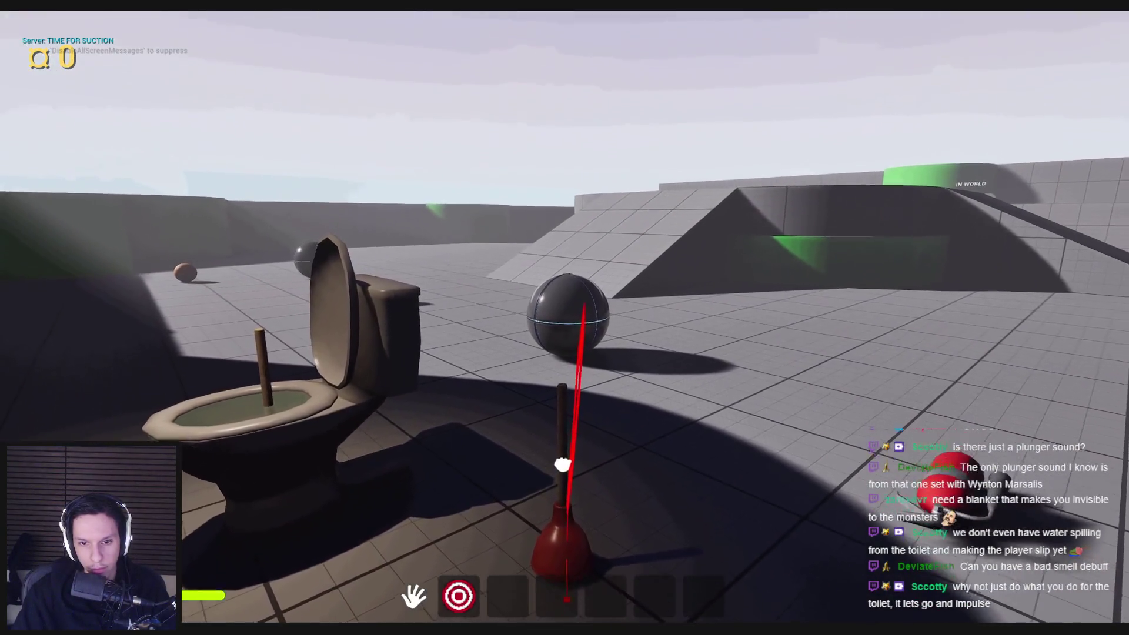
{"action": "mouse_move", "coordinate": [563, 464]}
{"action": "left_mouse_down"}
{"action": "mouse_move", "coordinate": [555, 549]}
{"action": "mouse_move", "coordinate": [573, 324]}
{"action": "left_mouse_up"}
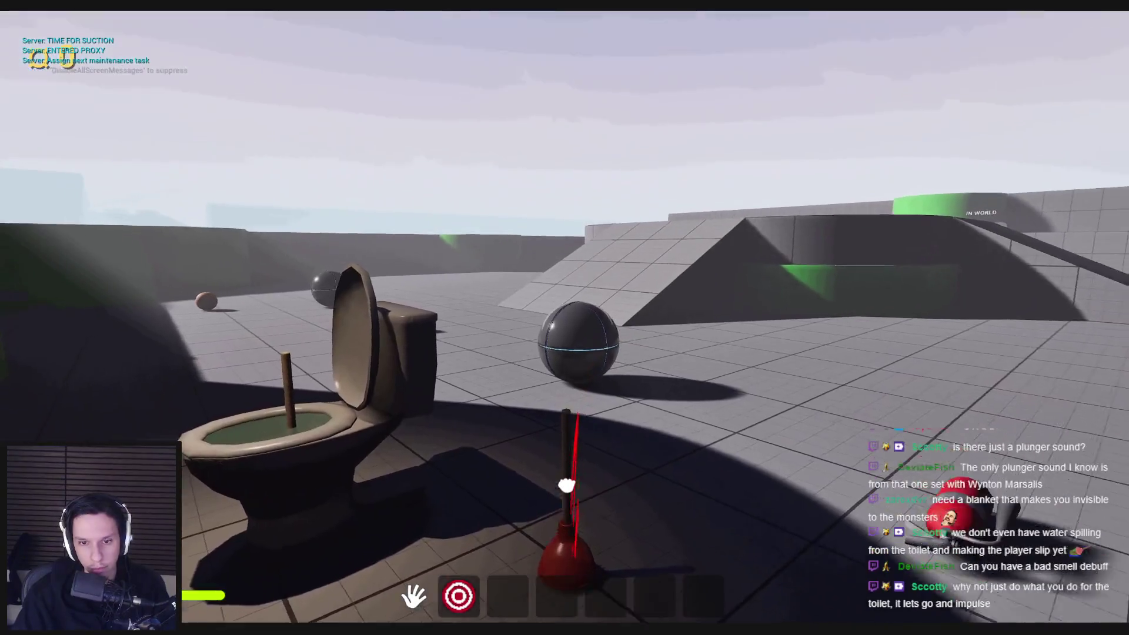
{"action": "left_click_drag", "start_coordinate": [566, 485], "coordinate": [568, 331]}
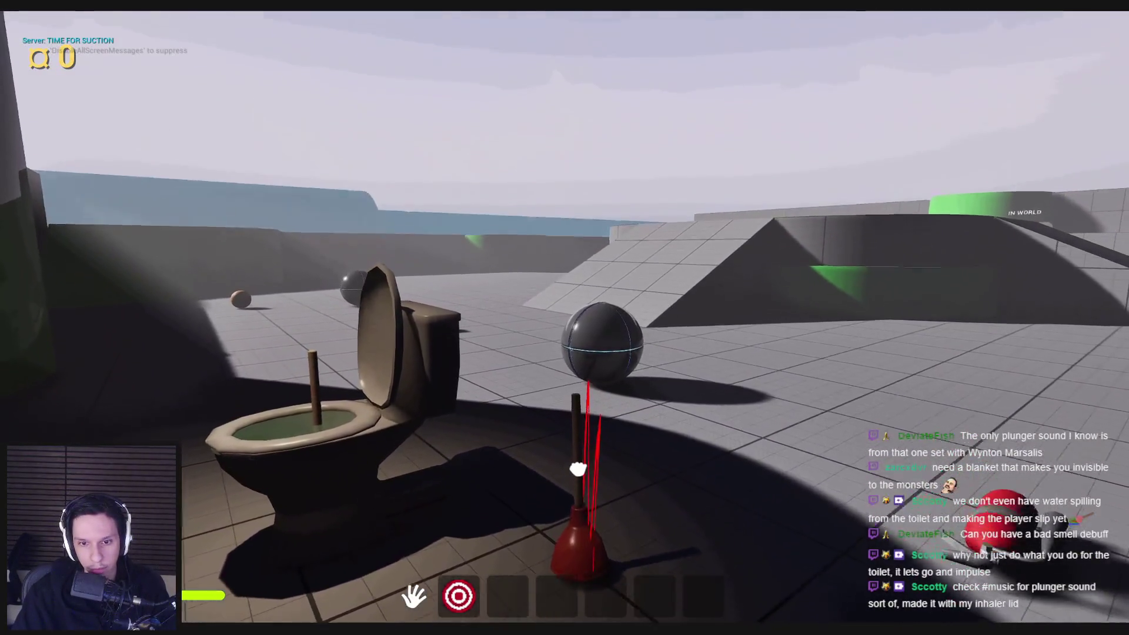
{"action": "left_click_drag", "start_coordinate": [578, 468], "coordinate": [570, 306]}
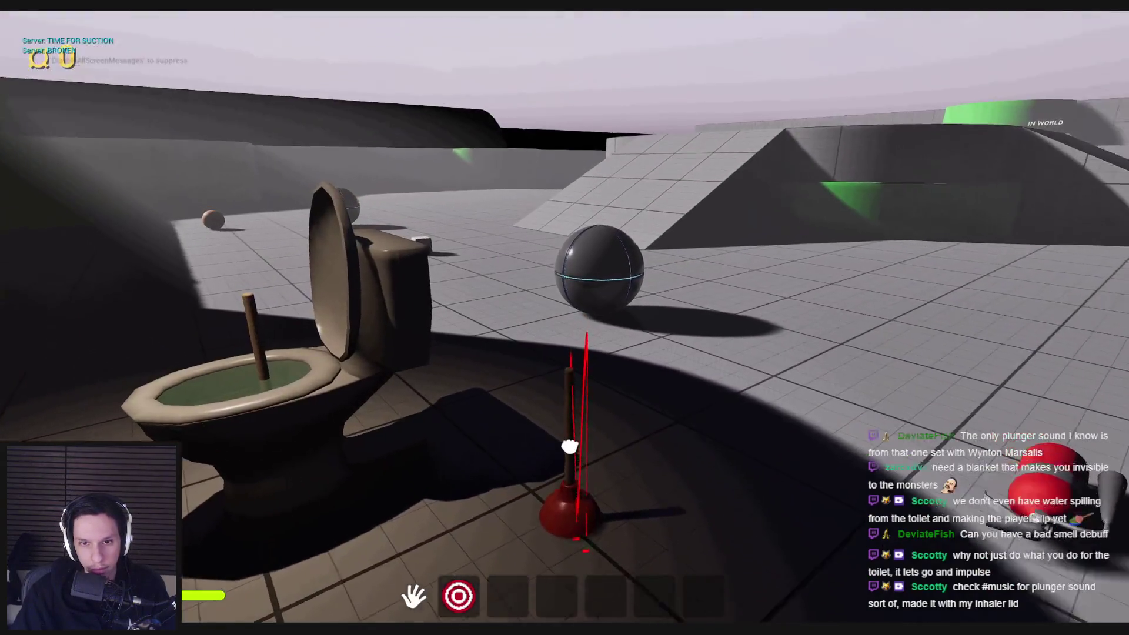
{"action": "left_click_drag", "start_coordinate": [570, 447], "coordinate": [569, 386]}
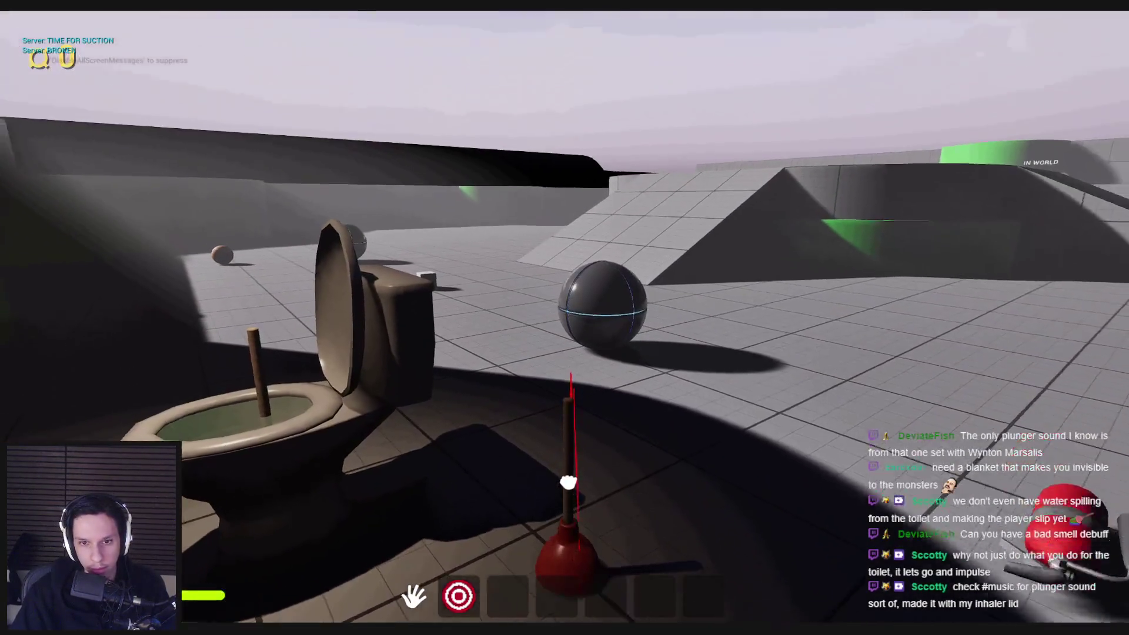
{"action": "left_click_drag", "start_coordinate": [569, 484], "coordinate": [567, 321]}
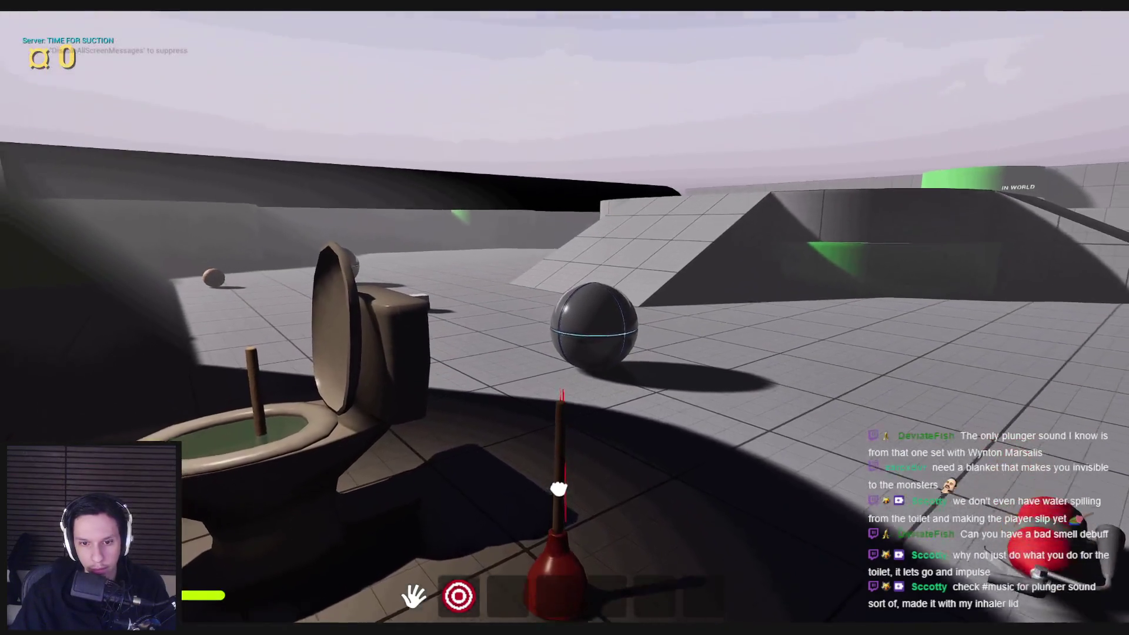
{"action": "mouse_move", "coordinate": [558, 488]}
{"action": "left_mouse_down"}
{"action": "mouse_move", "coordinate": [574, 292]}
{"action": "mouse_move", "coordinate": [563, 444]}
{"action": "left_mouse_up"}
- Walk back and forth to reposition in front of the upright plunger
{"action": "key", "text": "w"}
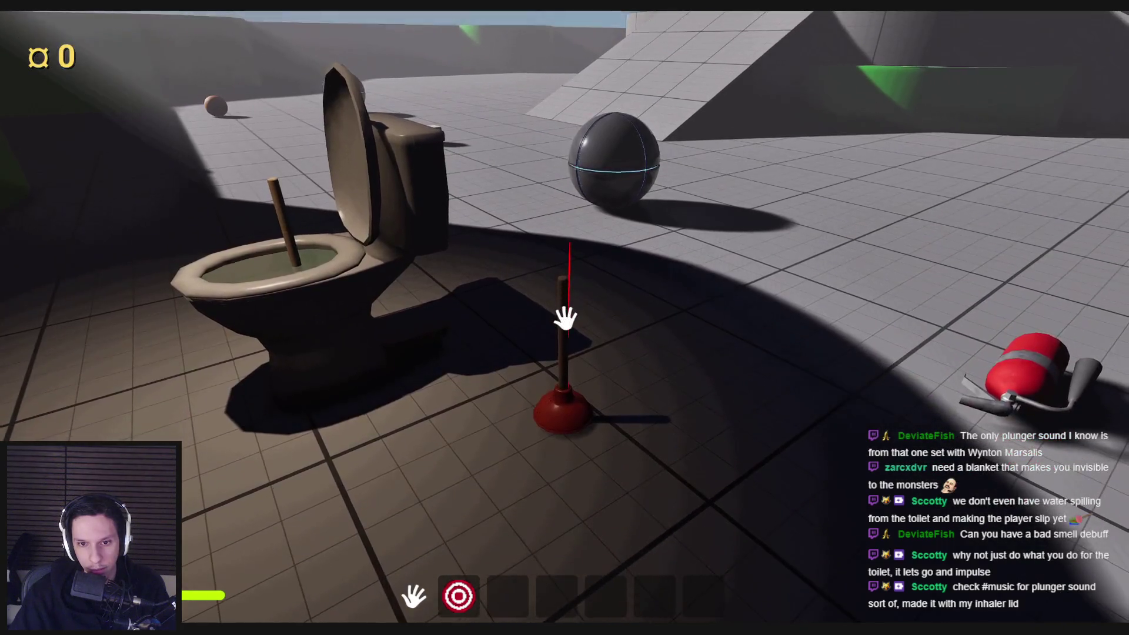
{"action": "key", "text": "s"}
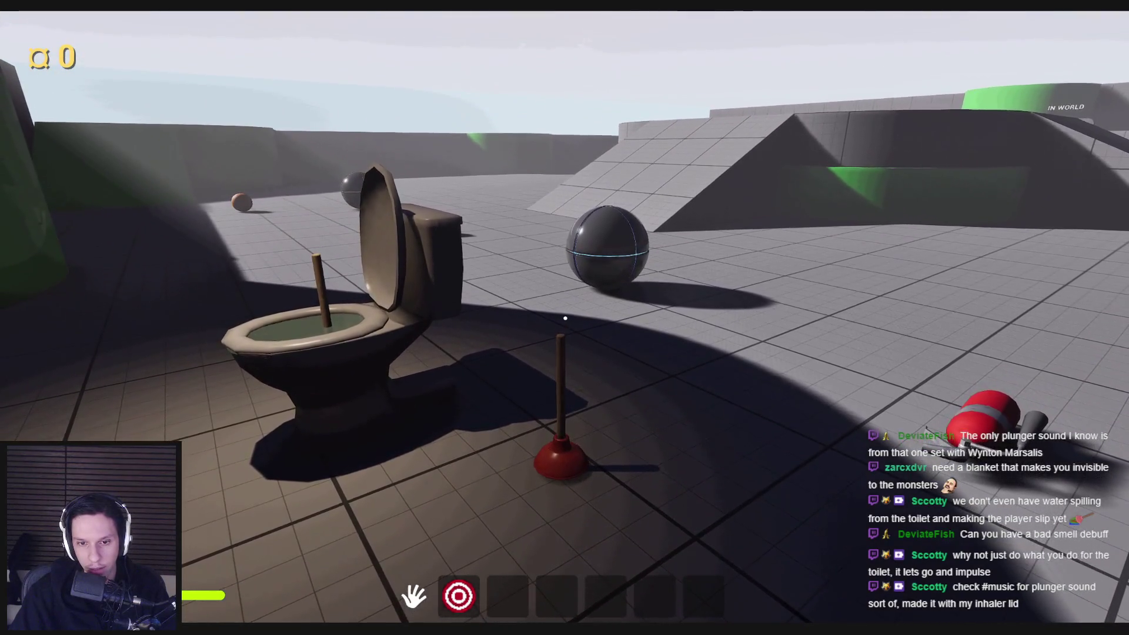
{"action": "key", "text": "w"}
{"action": "mouse_move", "coordinate": [566, 319]}
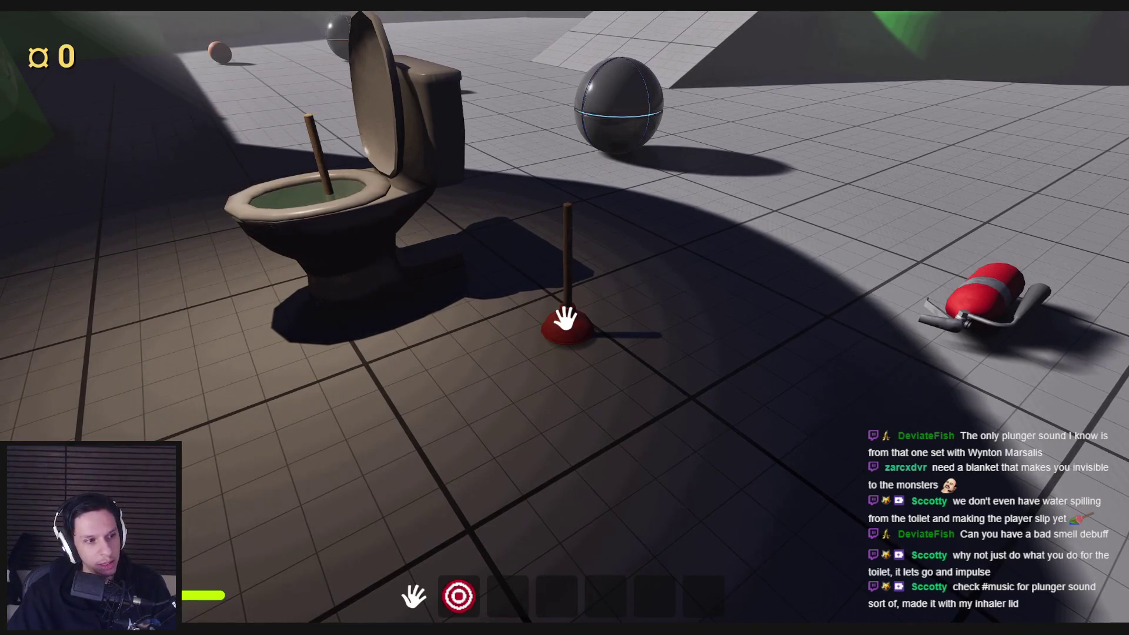
{"action": "key", "text": "super"}
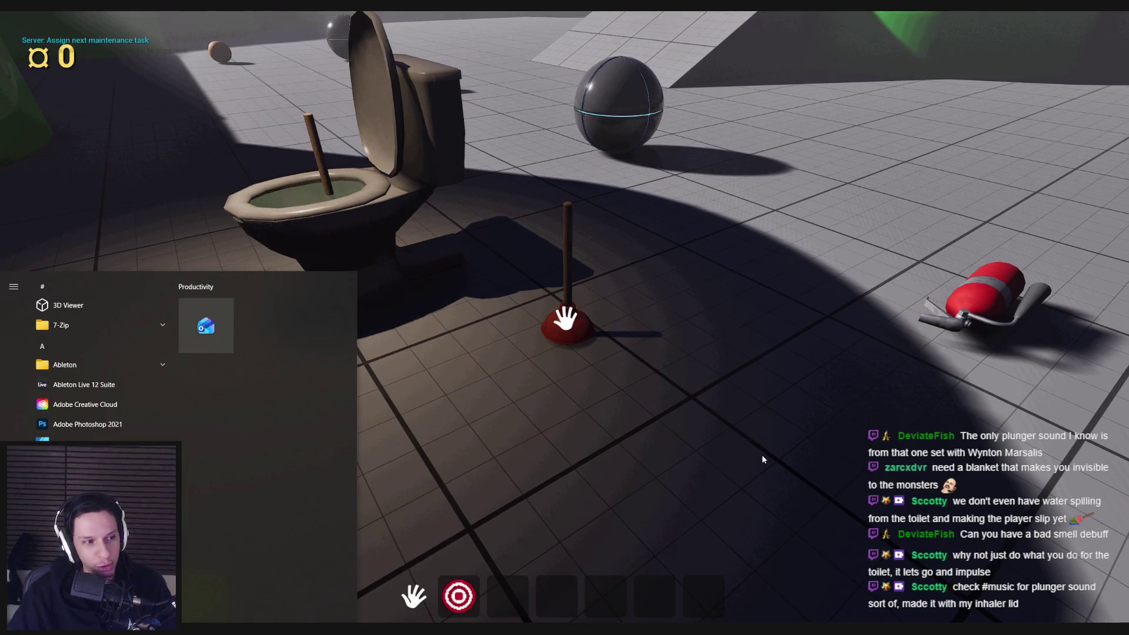
- Stop the playtest, restore the editor panels, and bring the plunger blueprint forward
{"action": "key", "text": "super"}
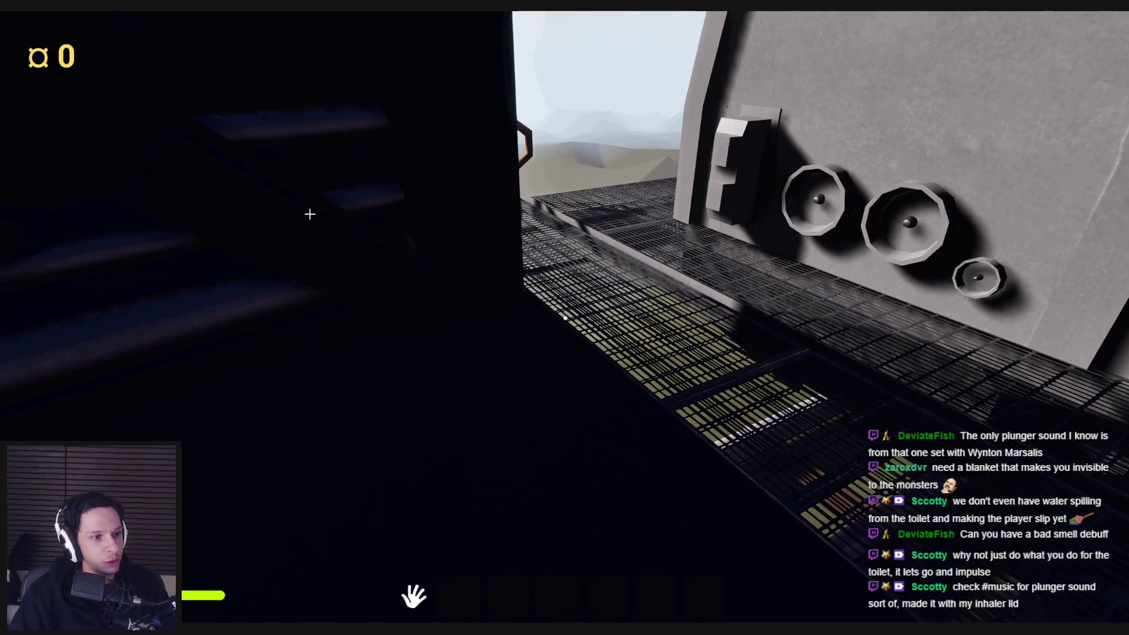
{"action": "key", "text": "Escape"}
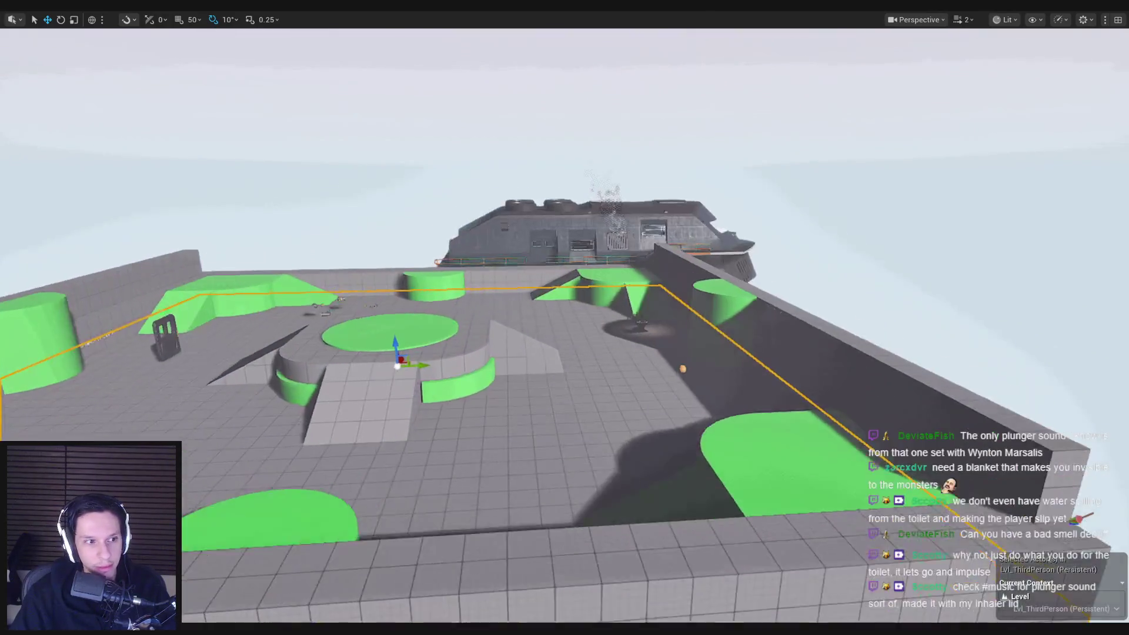
{"action": "key", "text": "F11"}
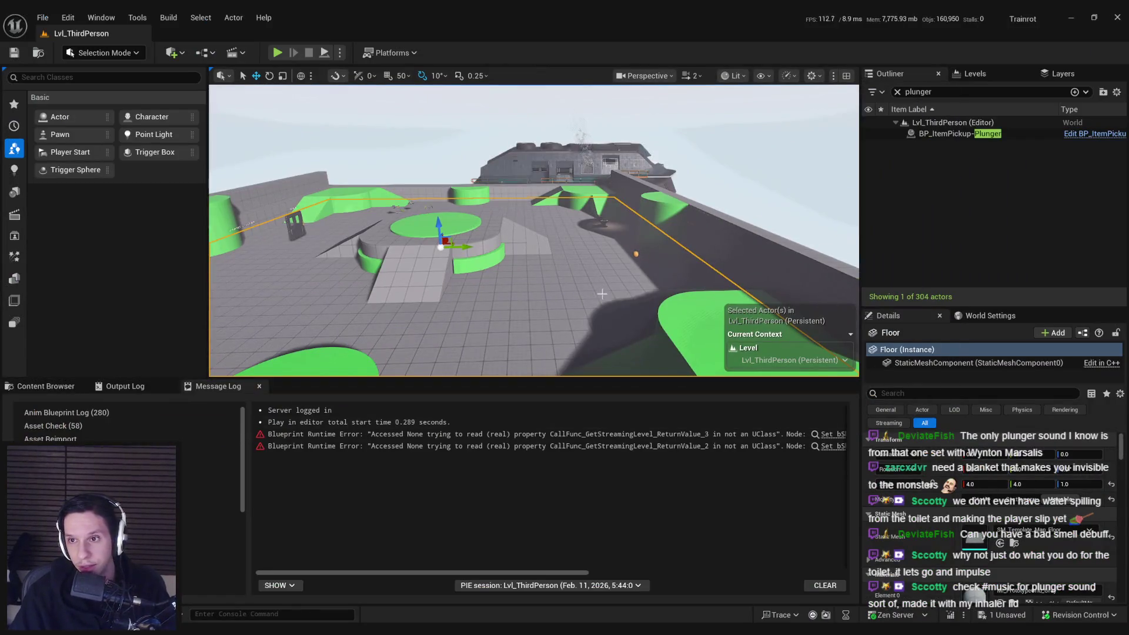
{"action": "mouse_move", "coordinate": [427, 605]}
{"action": "left_click", "coordinate": [423, 582]}
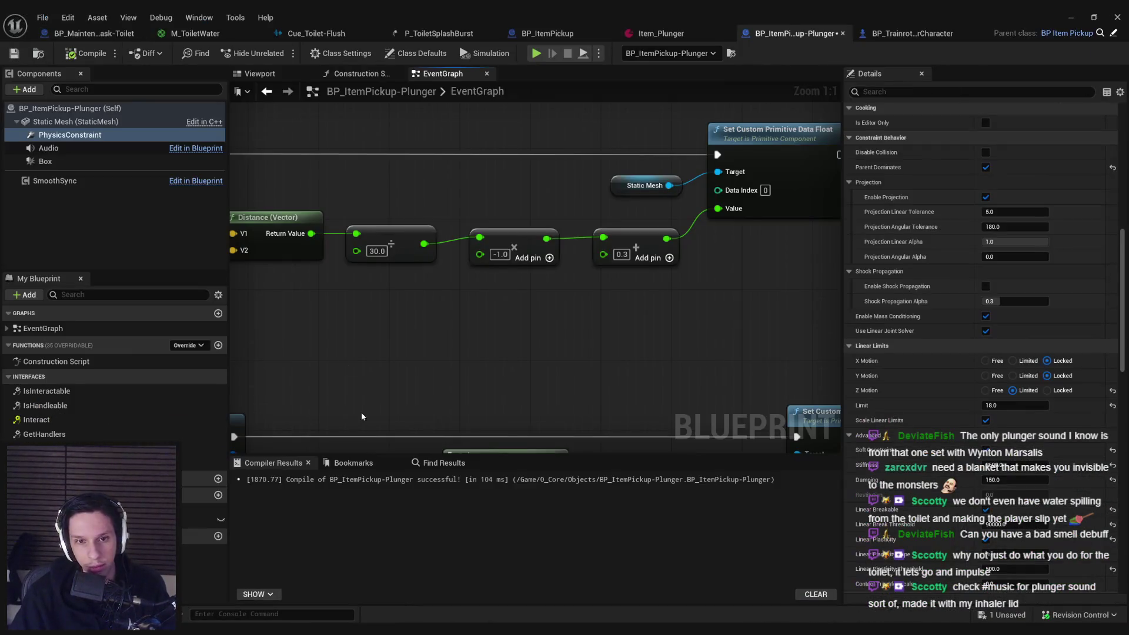
- Commit the linear break threshold of 120000 and set Linear Motor Position Target Z to 0.0
{"action": "scroll", "coordinate": [967, 423], "scroll_direction": "down", "scroll_amount": 2}
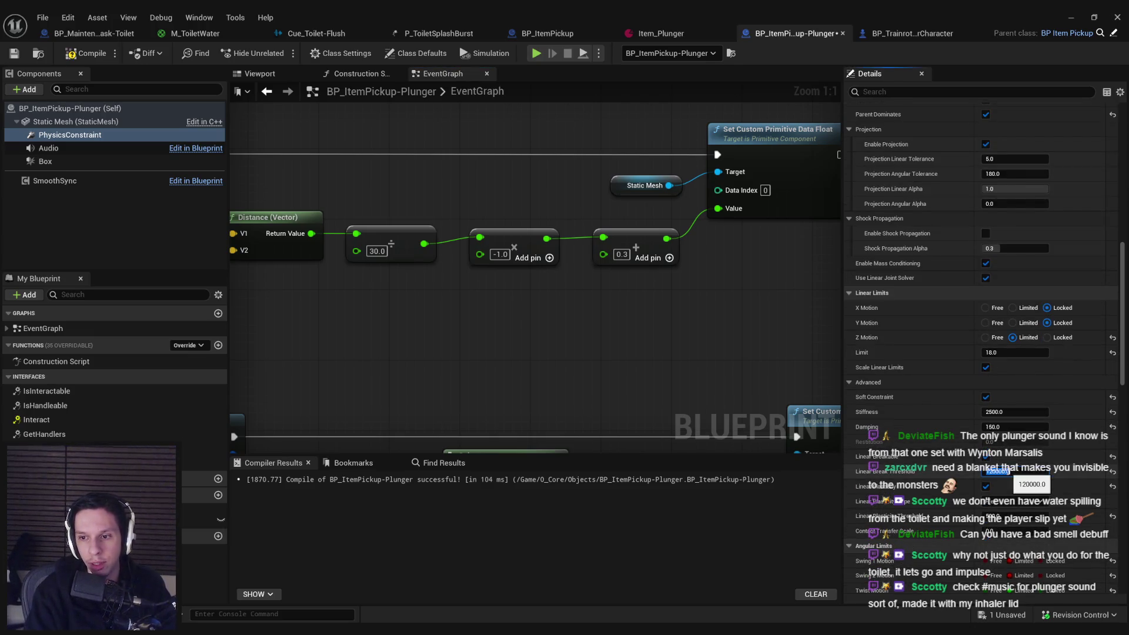
{"action": "key", "text": "Return"}
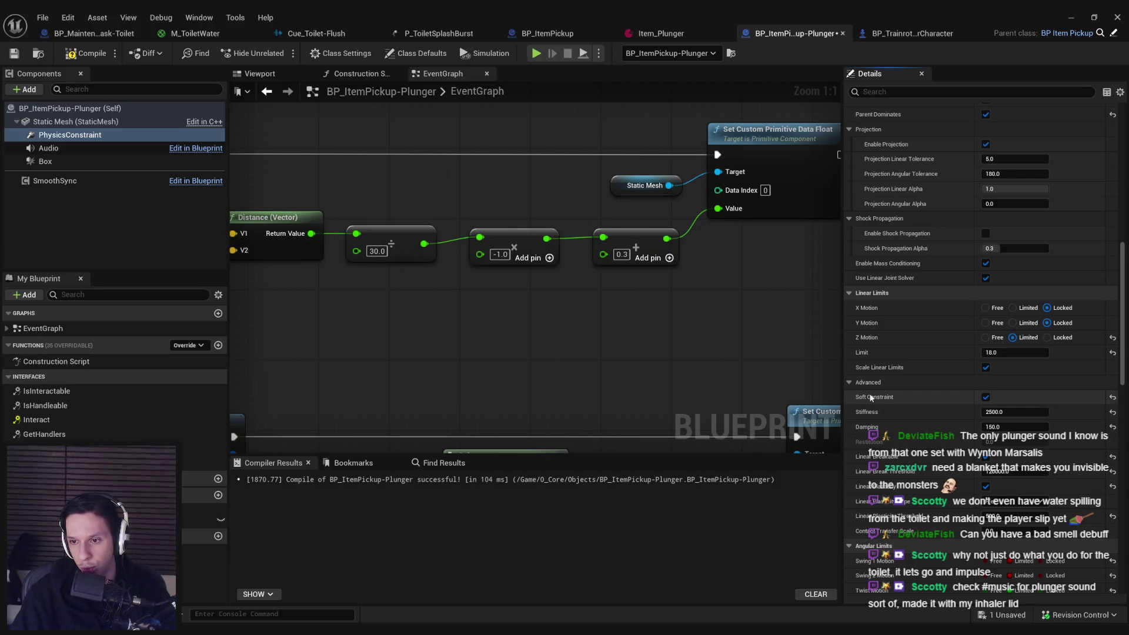
{"action": "scroll", "coordinate": [872, 435], "scroll_direction": "down", "scroll_amount": 4}
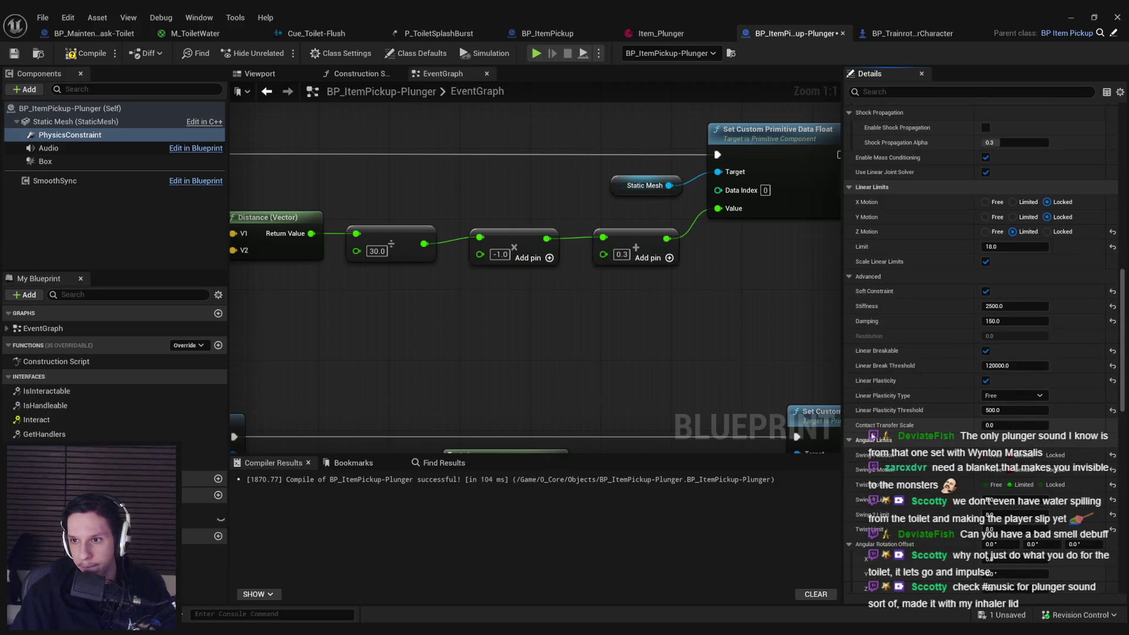
{"action": "mouse_move", "coordinate": [864, 248]}
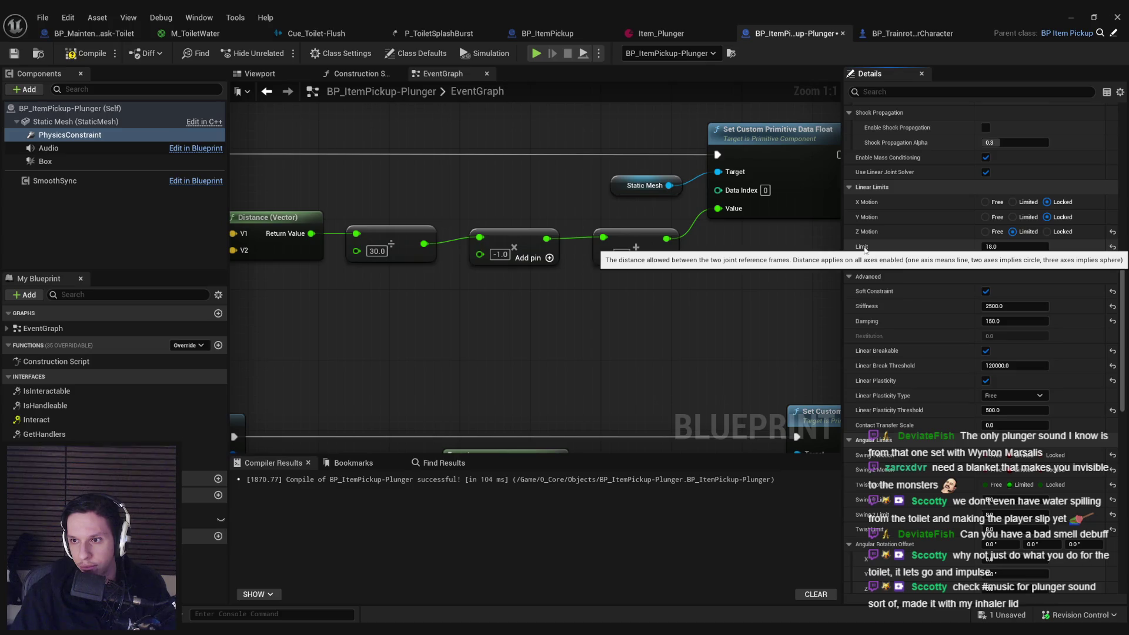
{"action": "scroll", "coordinate": [864, 248], "scroll_direction": "down", "scroll_amount": 15}
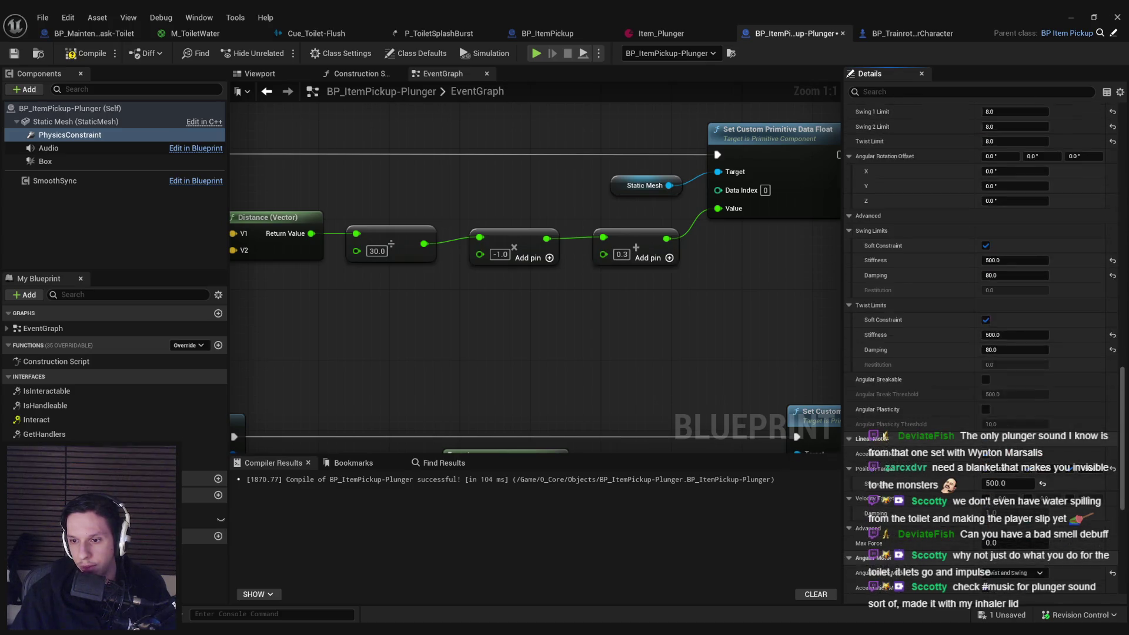
{"action": "scroll", "coordinate": [875, 422], "scroll_direction": "down", "scroll_amount": 2}
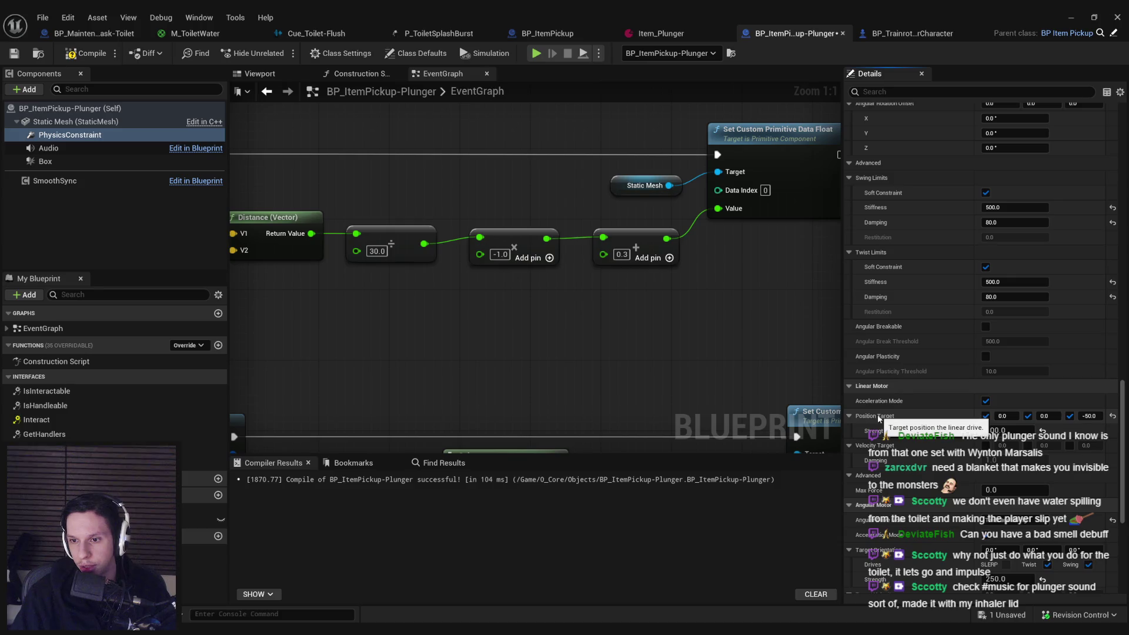
{"action": "mouse_move", "coordinate": [882, 433]}
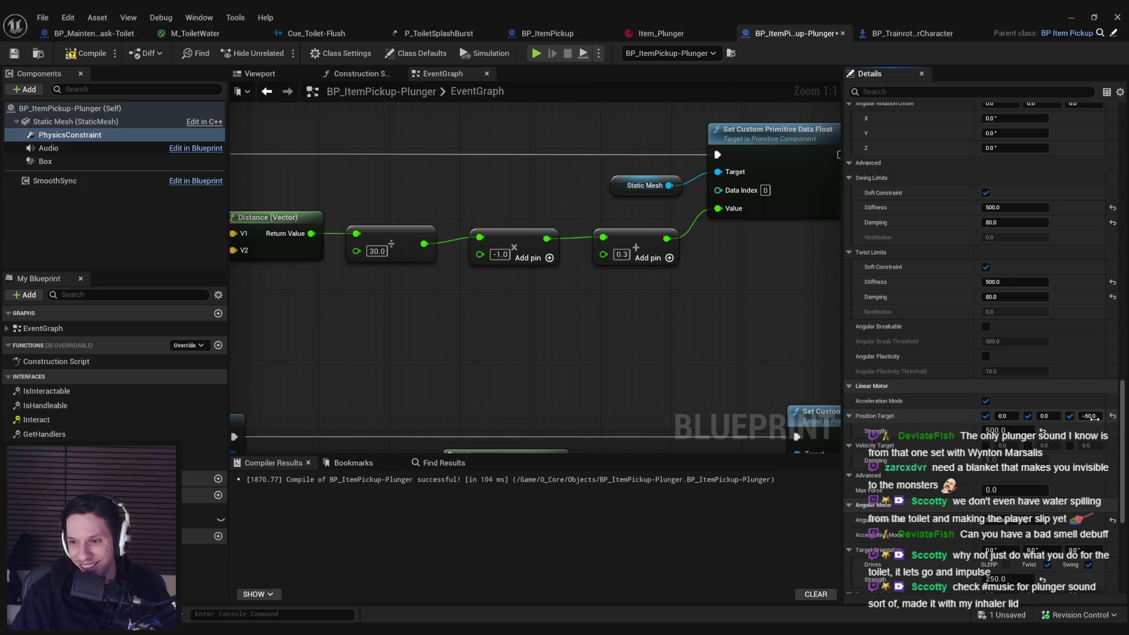
{"action": "type", "text": "0"}
{"action": "key", "text": "Return"}
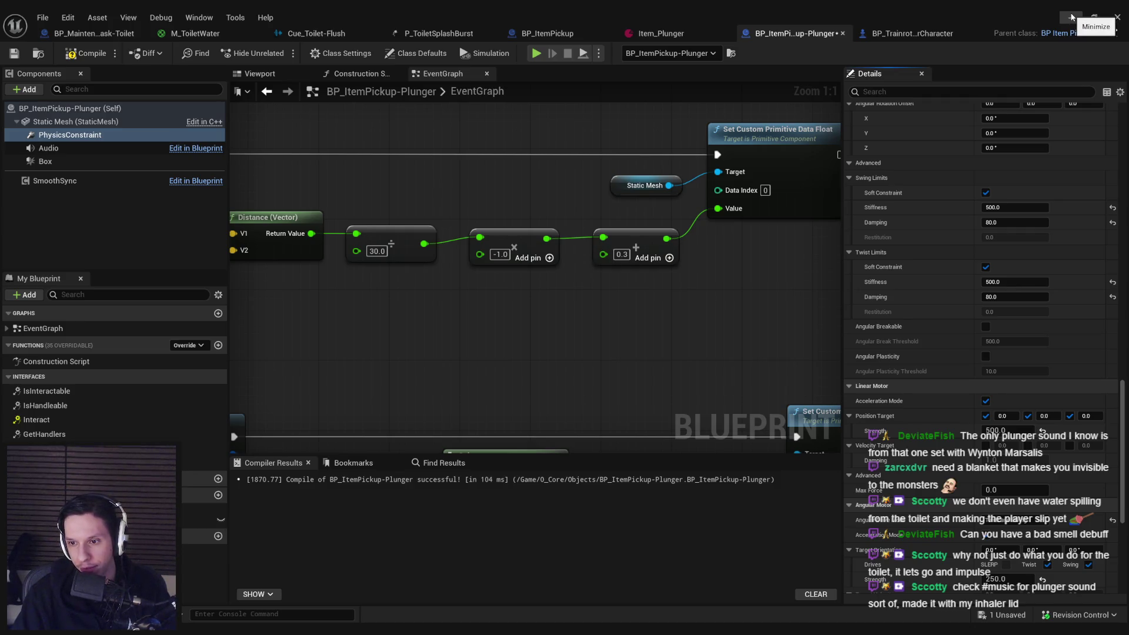
- In the running game, stick the plunger to the floor and pull it off
{"action": "left_click", "coordinate": [1071, 17]}
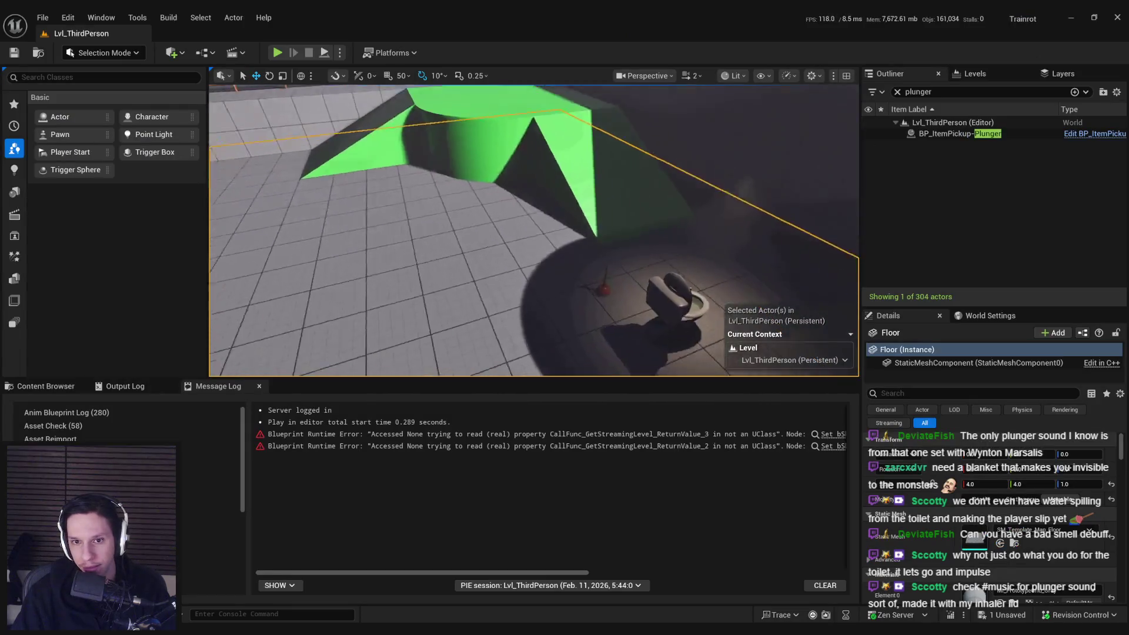
{"action": "key", "text": "alt+Tab"}
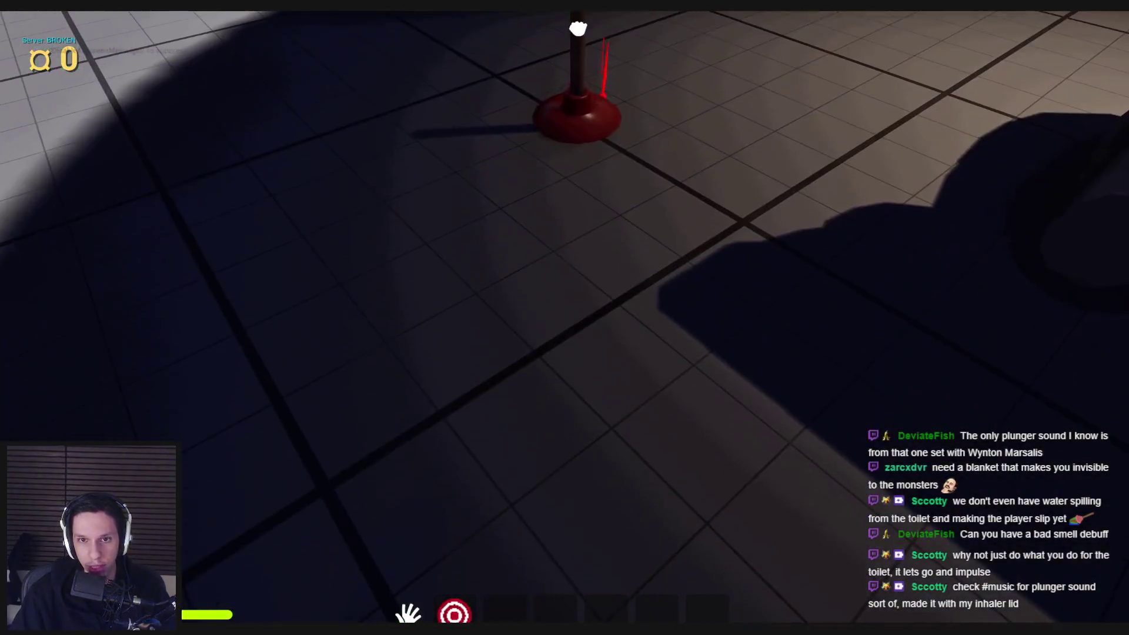
{"action": "left_click", "coordinate": [564, 328]}
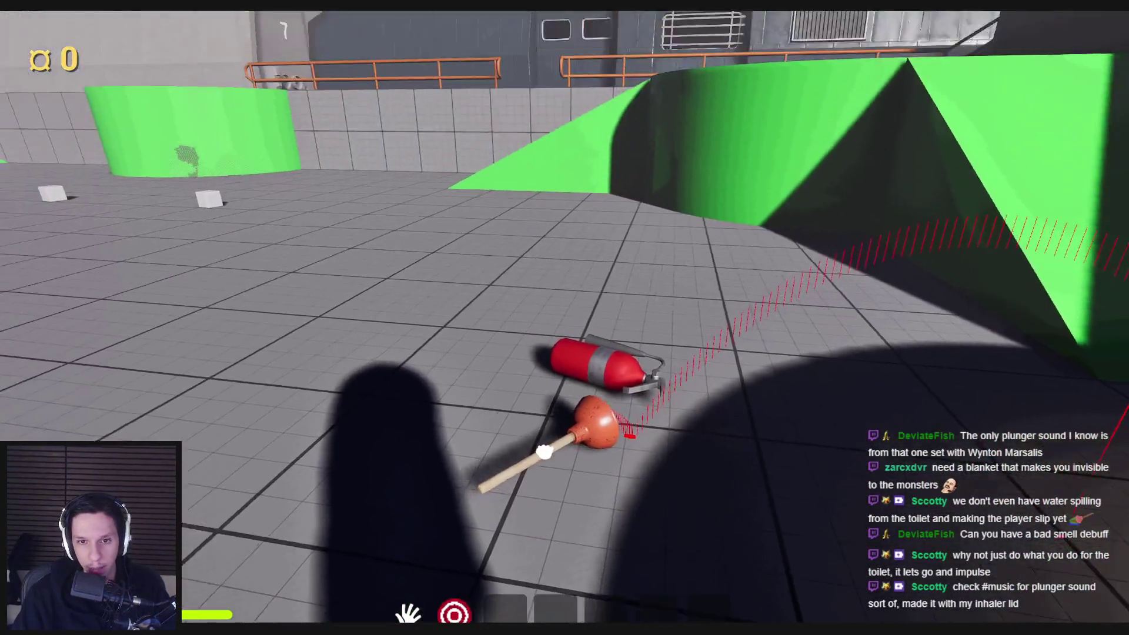
{"action": "left_click", "coordinate": [544, 452]}
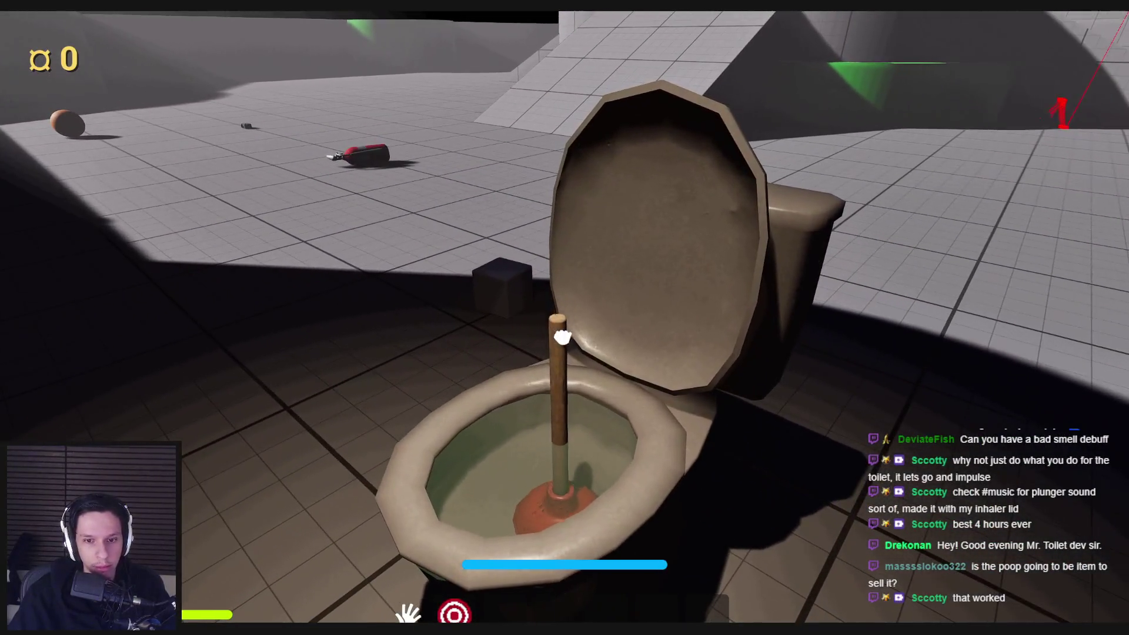
- Plunge the toilet repeatedly until its health reaches 0 and the plunger pops
{"action": "left_click", "coordinate": [563, 336]}
{"action": "left_click", "coordinate": [563, 332]}
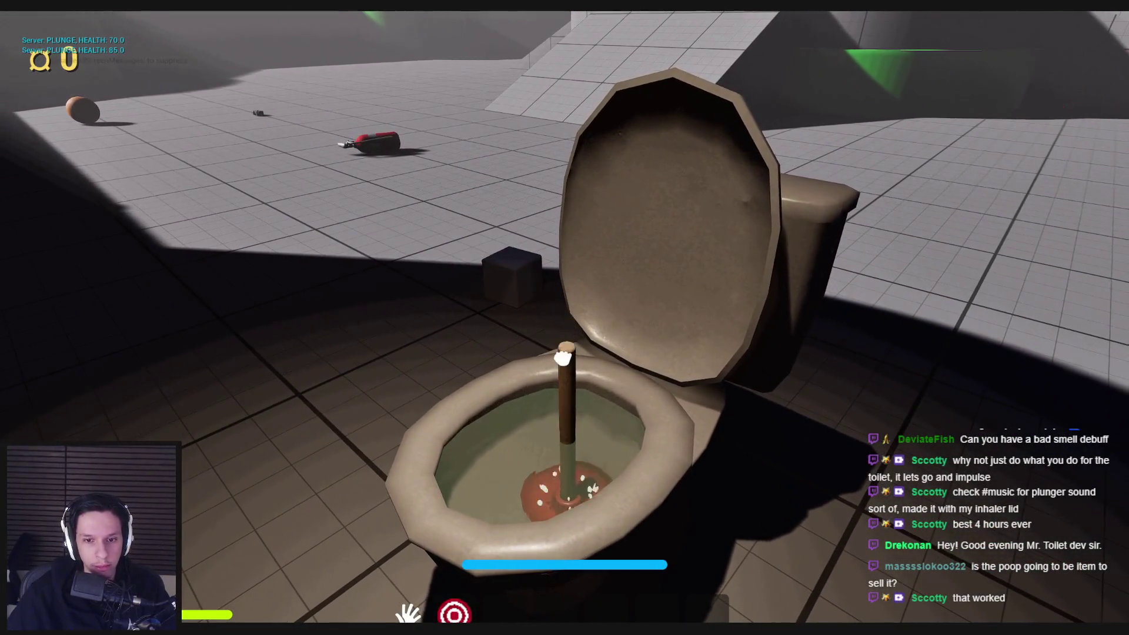
{"action": "left_click", "coordinate": [564, 353]}
{"action": "left_click", "coordinate": [564, 332]}
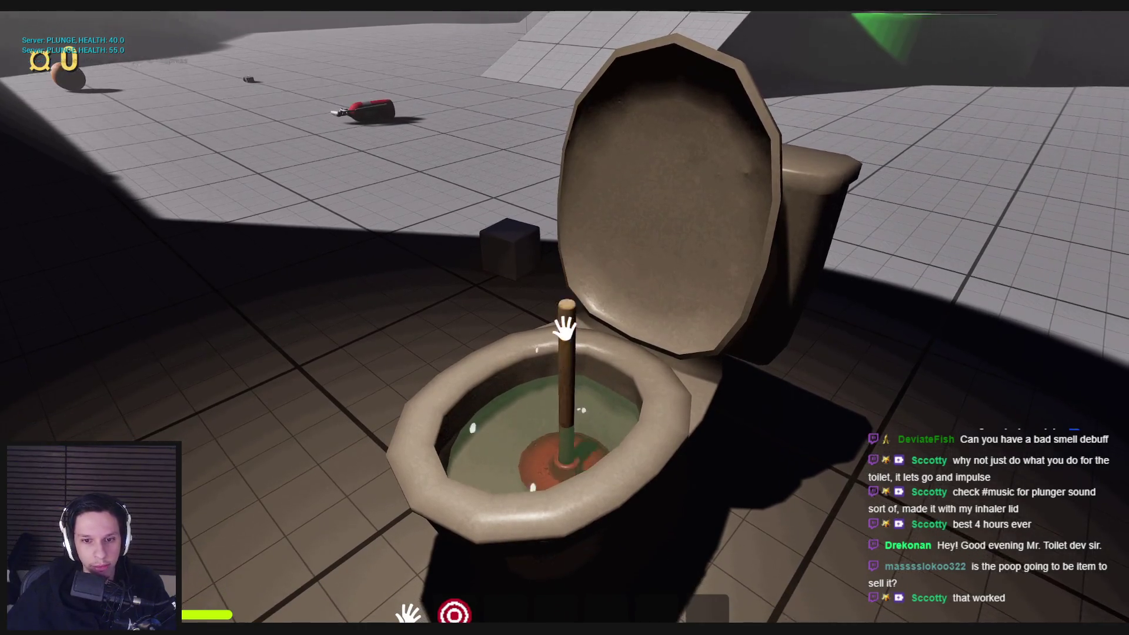
{"action": "left_click", "coordinate": [564, 330]}
{"action": "left_click", "coordinate": [564, 330]}
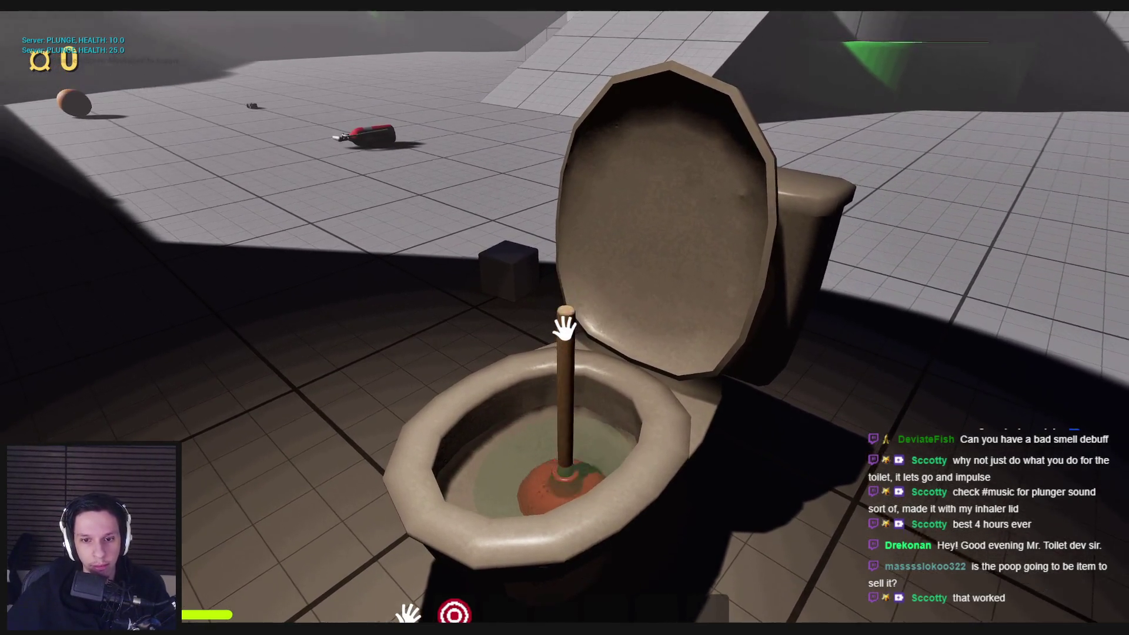
{"action": "left_click", "coordinate": [565, 328]}
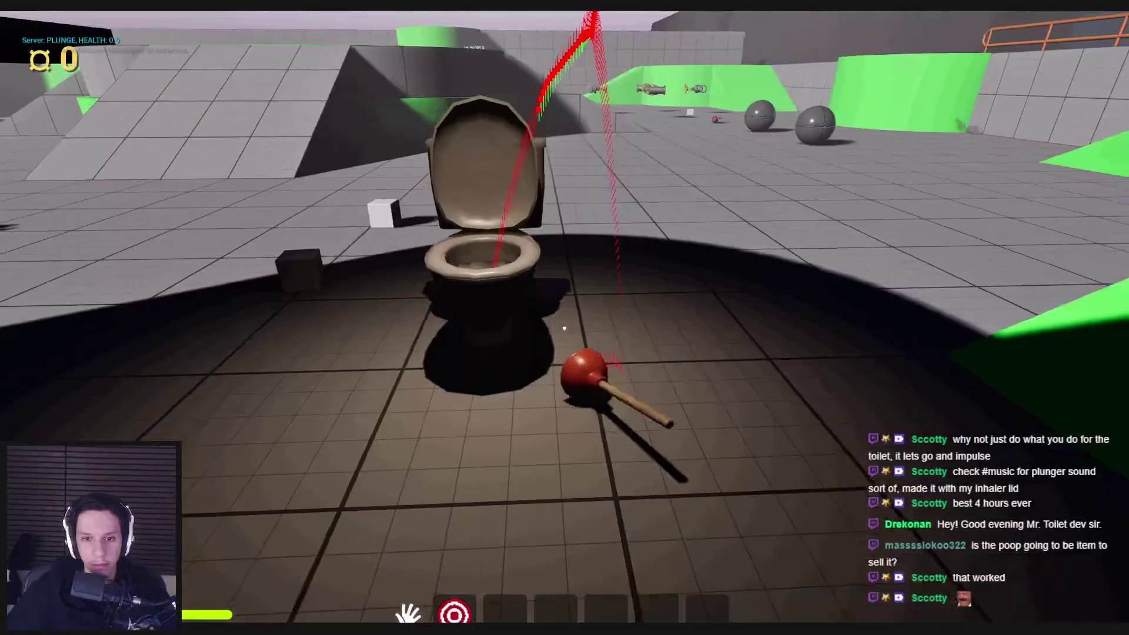
- Pick up the plunger, throw it toward the wall, and end the session
{"action": "key", "text": "w"}
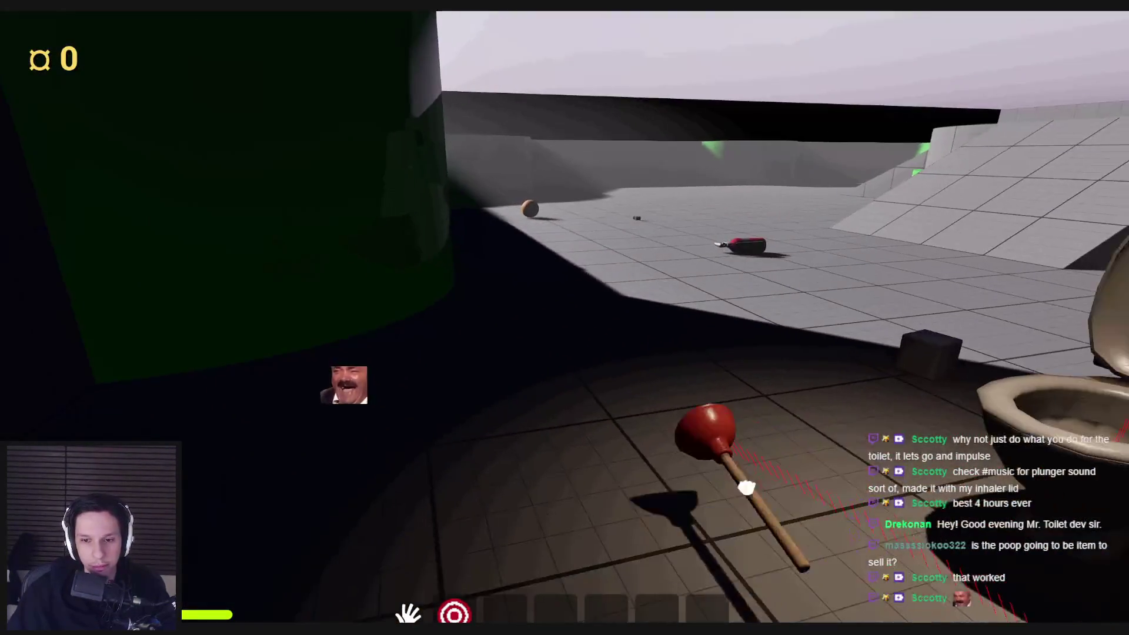
{"action": "left_click", "coordinate": [564, 329]}
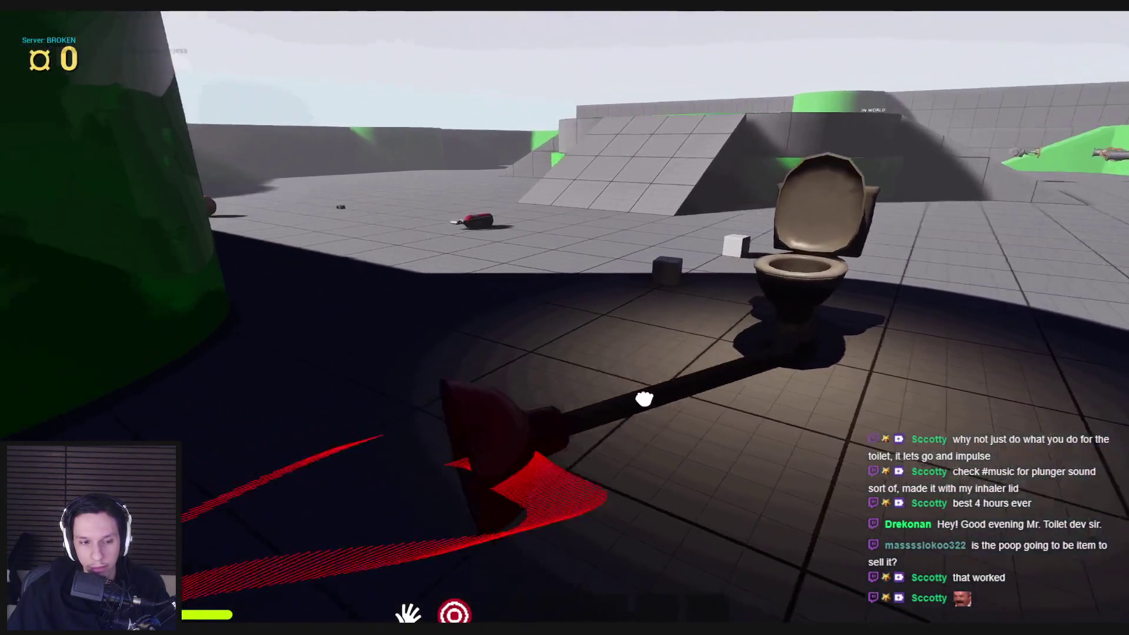
{"action": "left_click", "coordinate": [564, 328]}
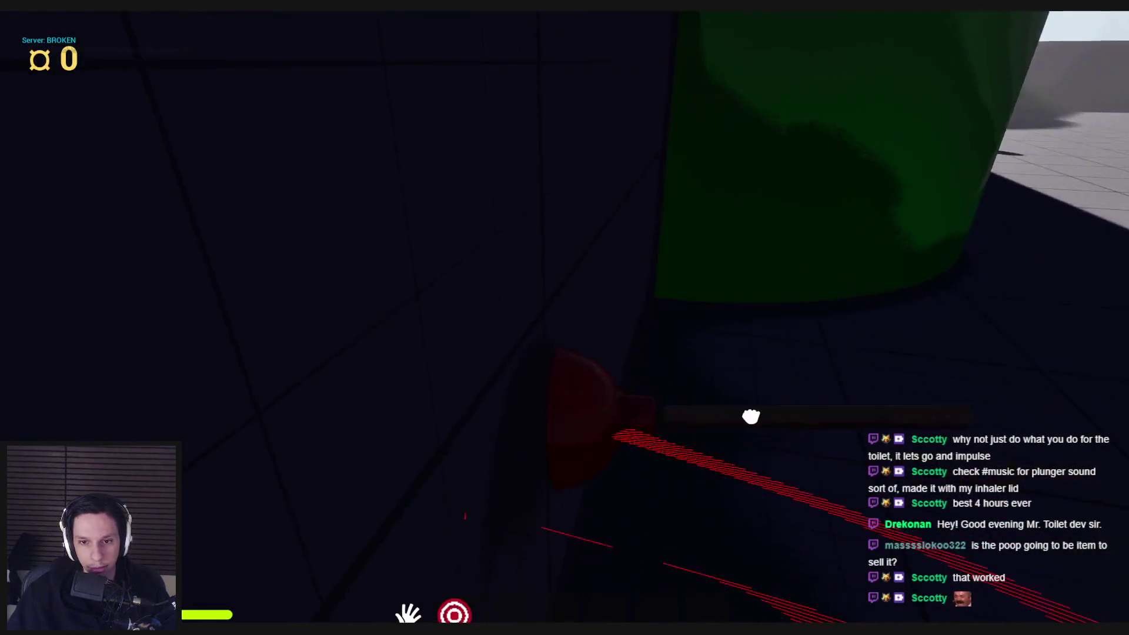
{"action": "key", "text": "Escape"}
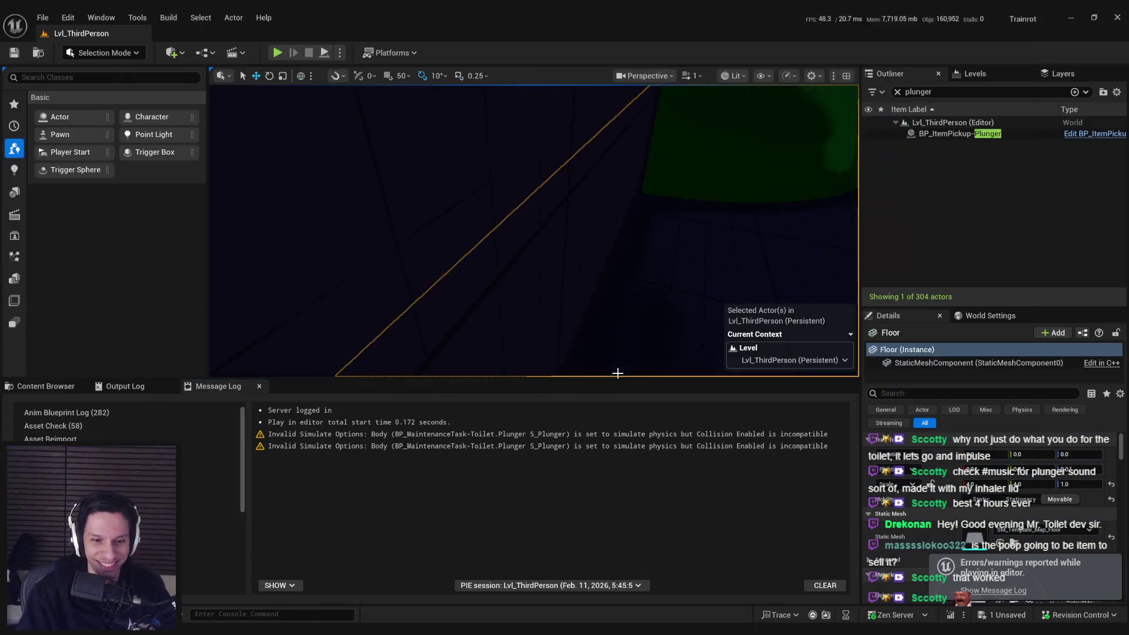
- Change the up-vector impulse Multiply value from 25000 to 90000, then compile and save
{"action": "left_click", "coordinate": [413, 604]}
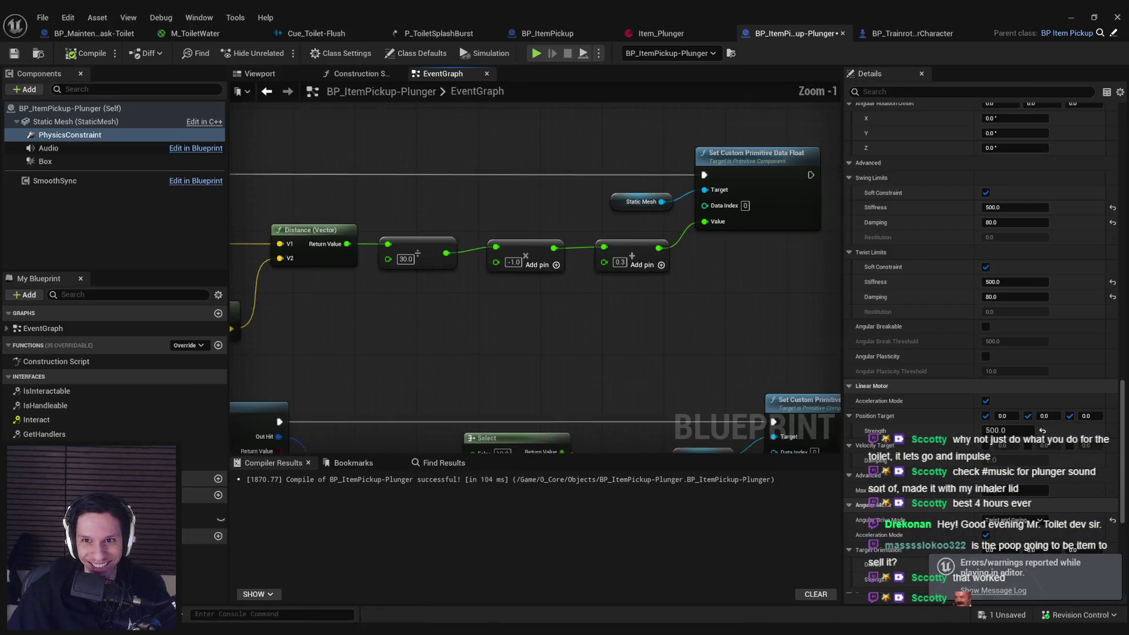
{"action": "scroll", "coordinate": [482, 292], "scroll_direction": "up", "scroll_amount": 4}
{"action": "scroll", "coordinate": [465, 347], "scroll_direction": "down", "scroll_amount": 7}
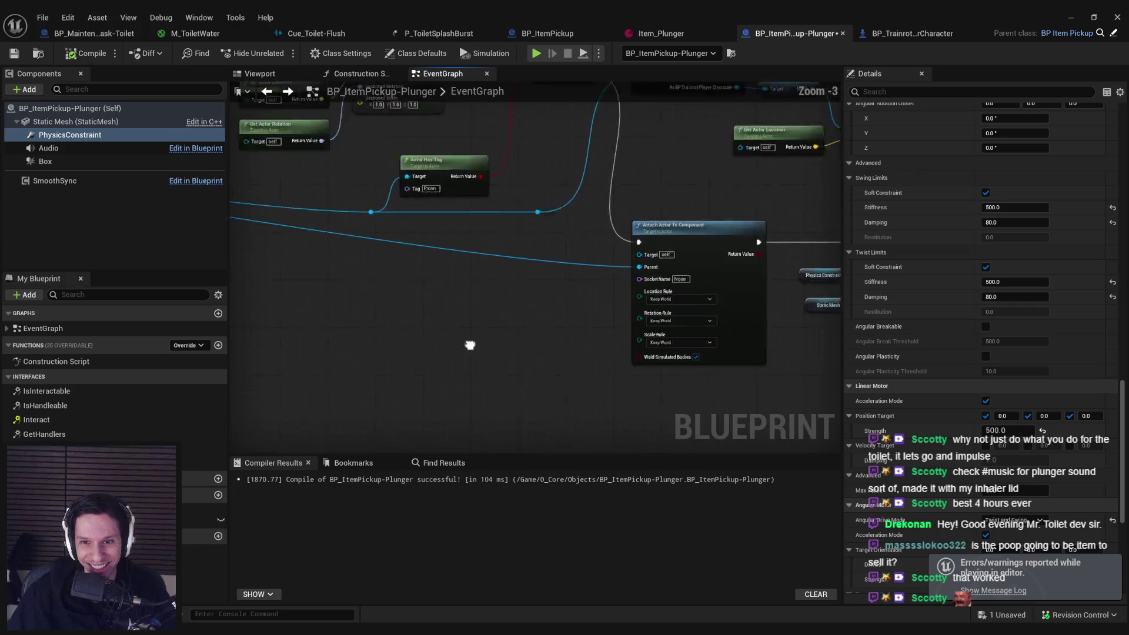
{"action": "scroll", "coordinate": [626, 315], "scroll_direction": "up", "scroll_amount": 9}
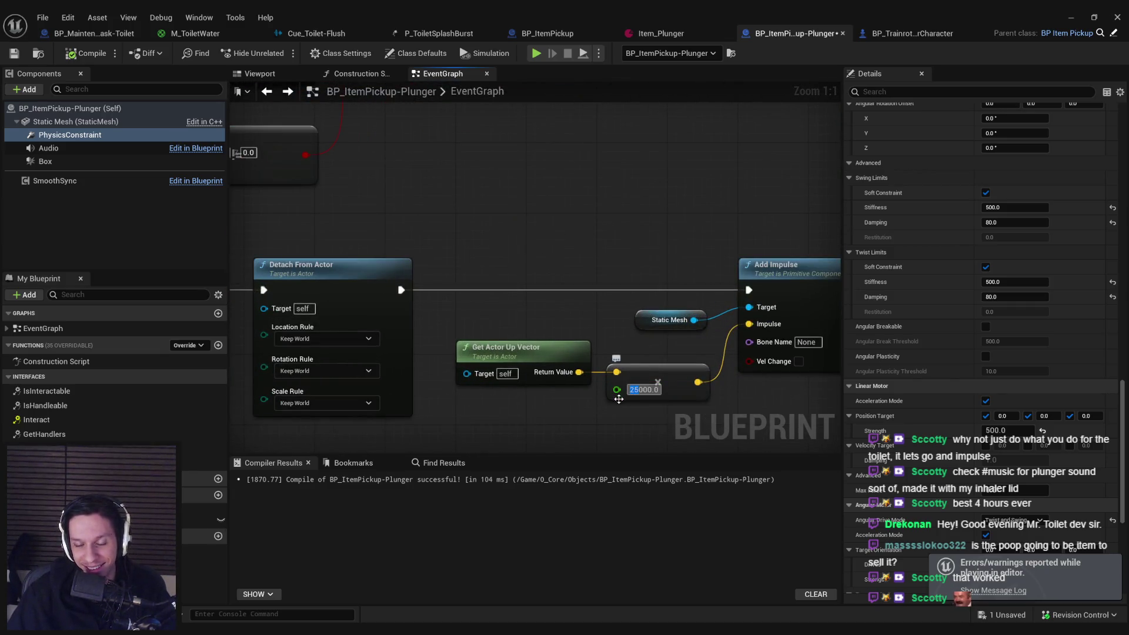
{"action": "type", "text": "90"}
{"action": "key", "text": "Return"}
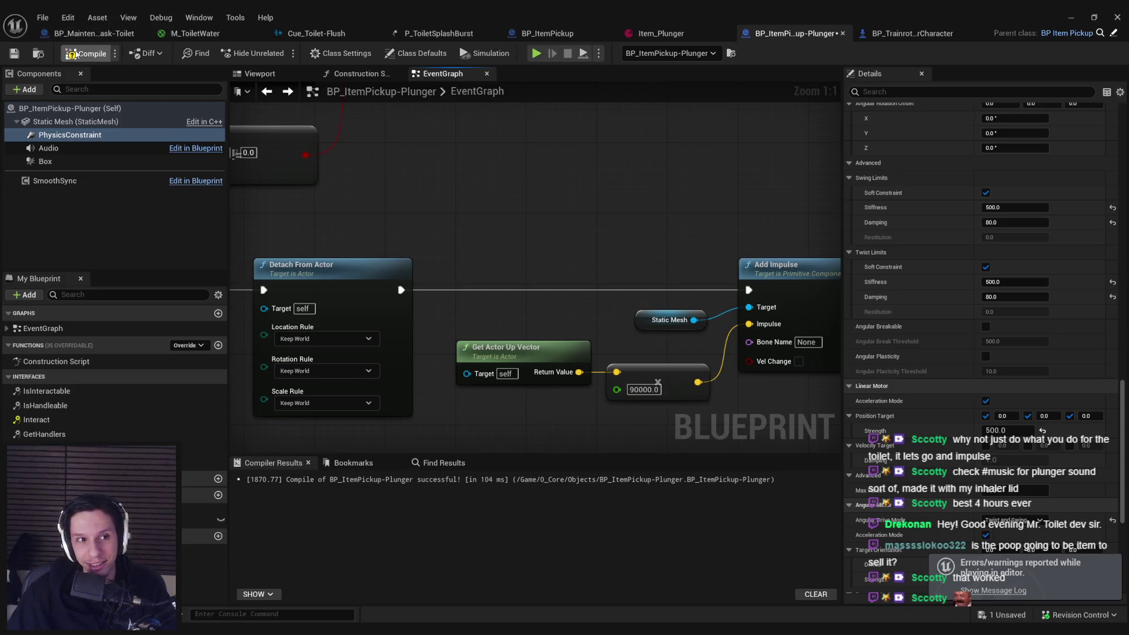
{"action": "left_click", "coordinate": [72, 53]}
{"action": "key", "text": "alt+Tab"}
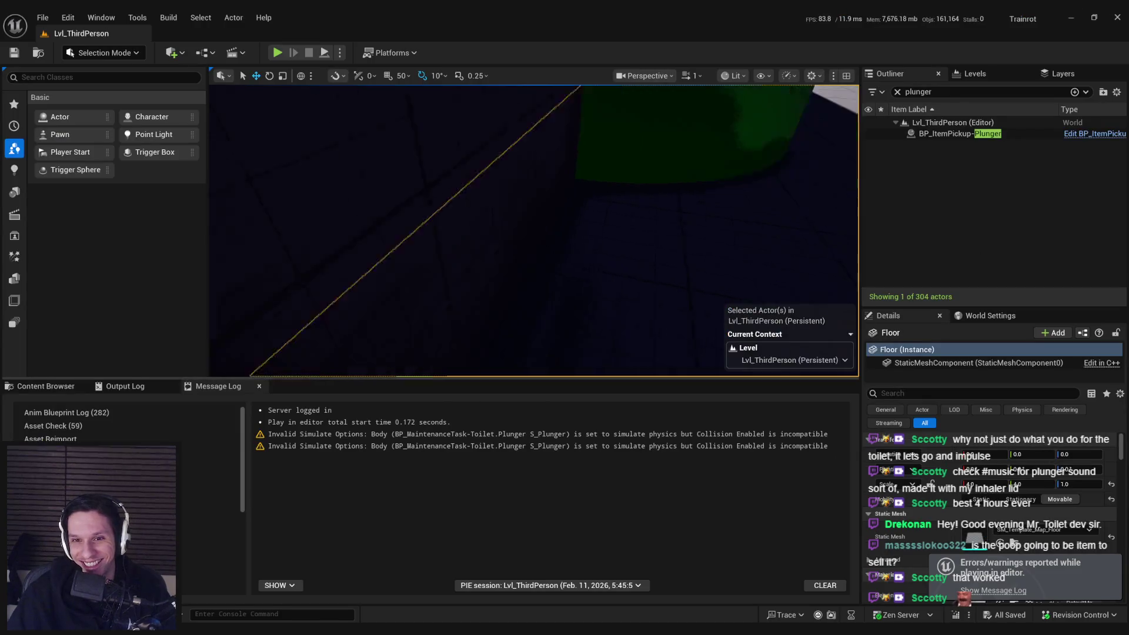
- Start a play test and walk over to pick up the plunger from the floor
{"action": "left_click", "coordinate": [277, 52]}
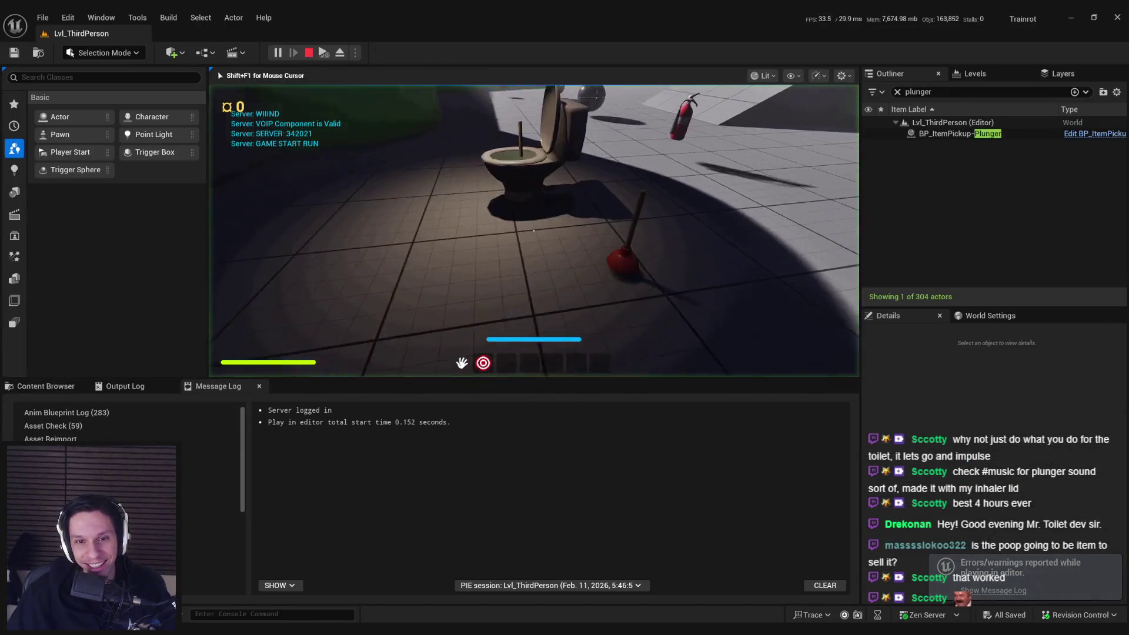
{"action": "key", "text": "e"}
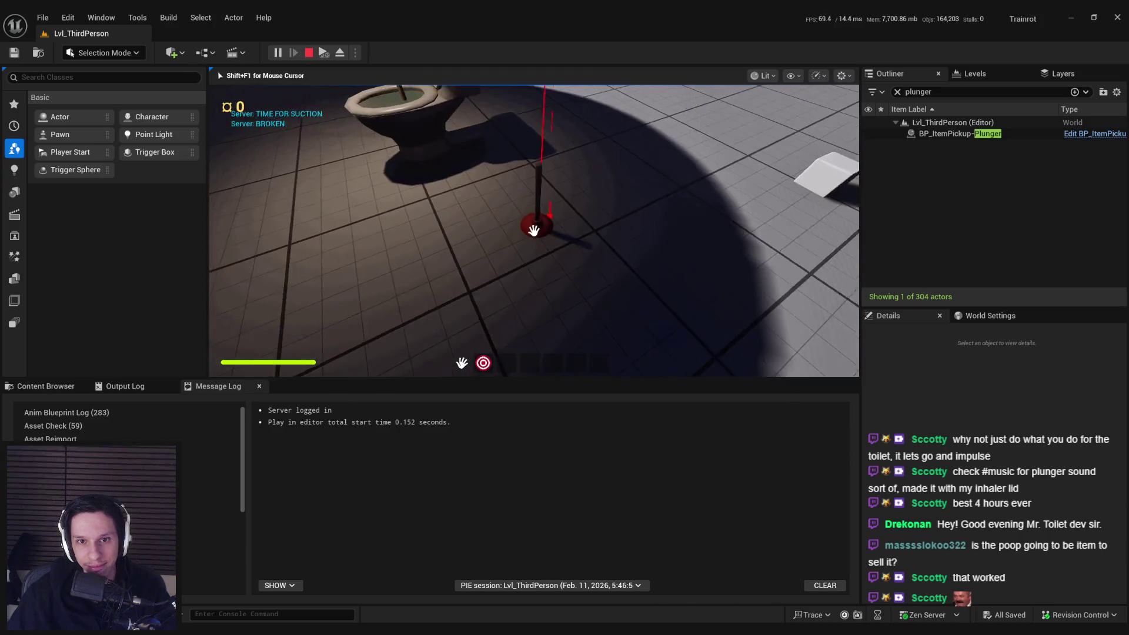
{"action": "key", "text": "e"}
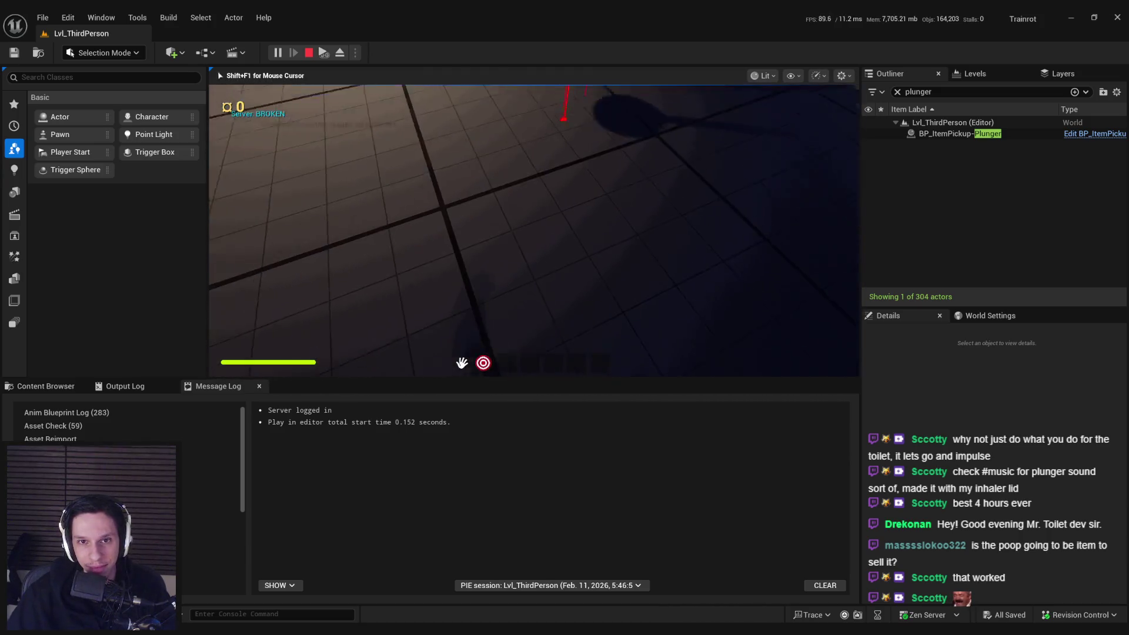
{"action": "key", "text": "w"}
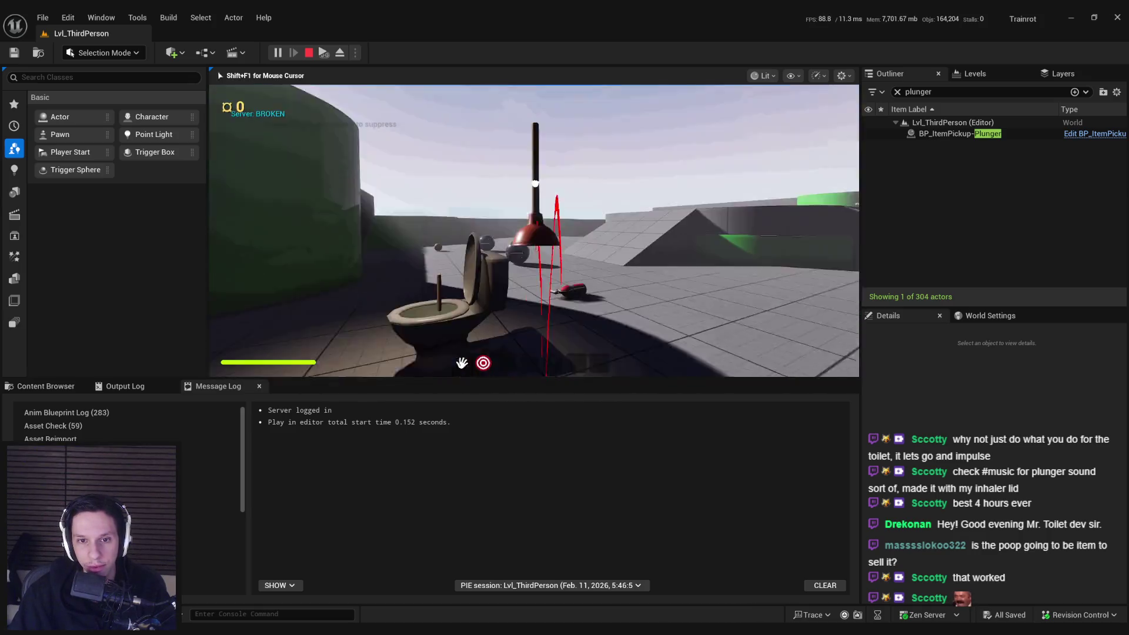
{"action": "left_click", "coordinate": [534, 231]}
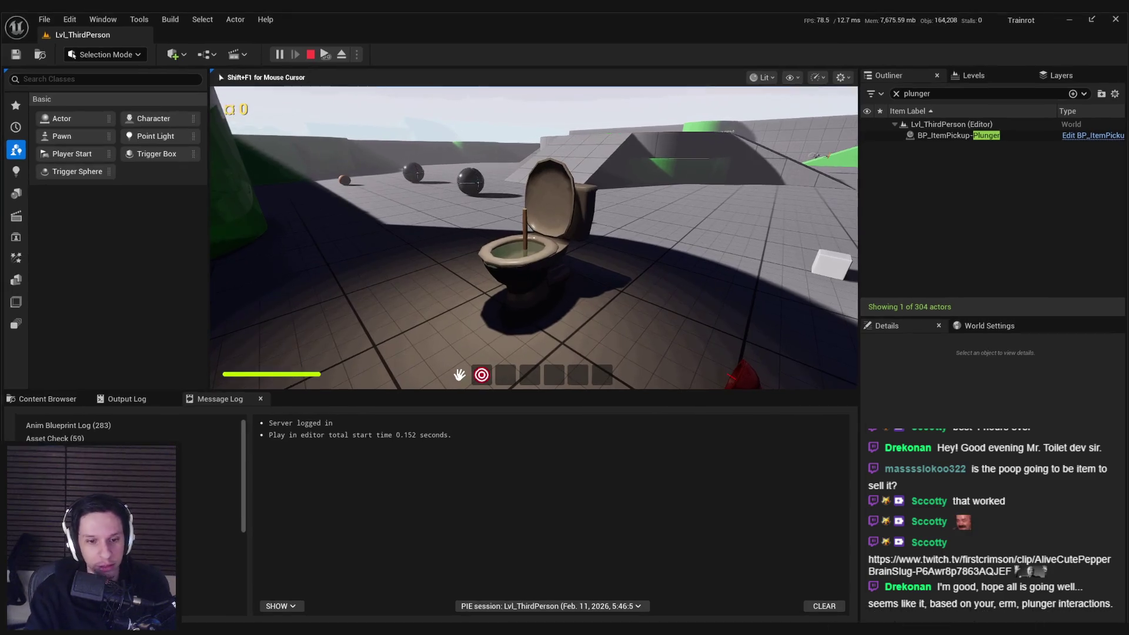
- Go fullscreen, plunge the toilet five times, then end the session
{"action": "key", "text": "F11"}
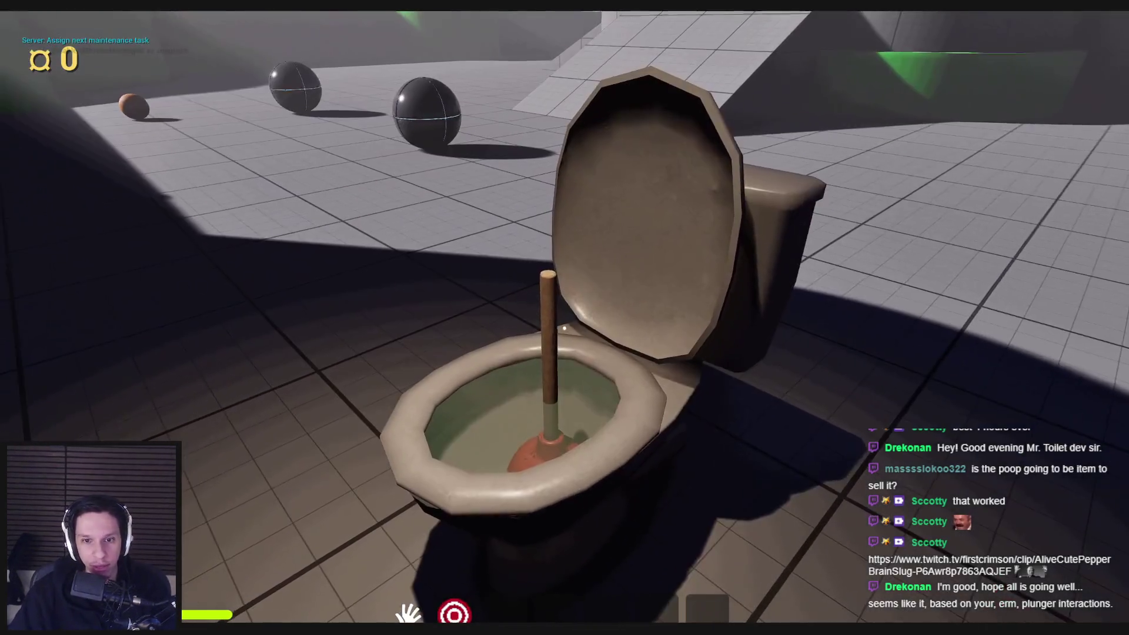
{"action": "left_click", "coordinate": [564, 329]}
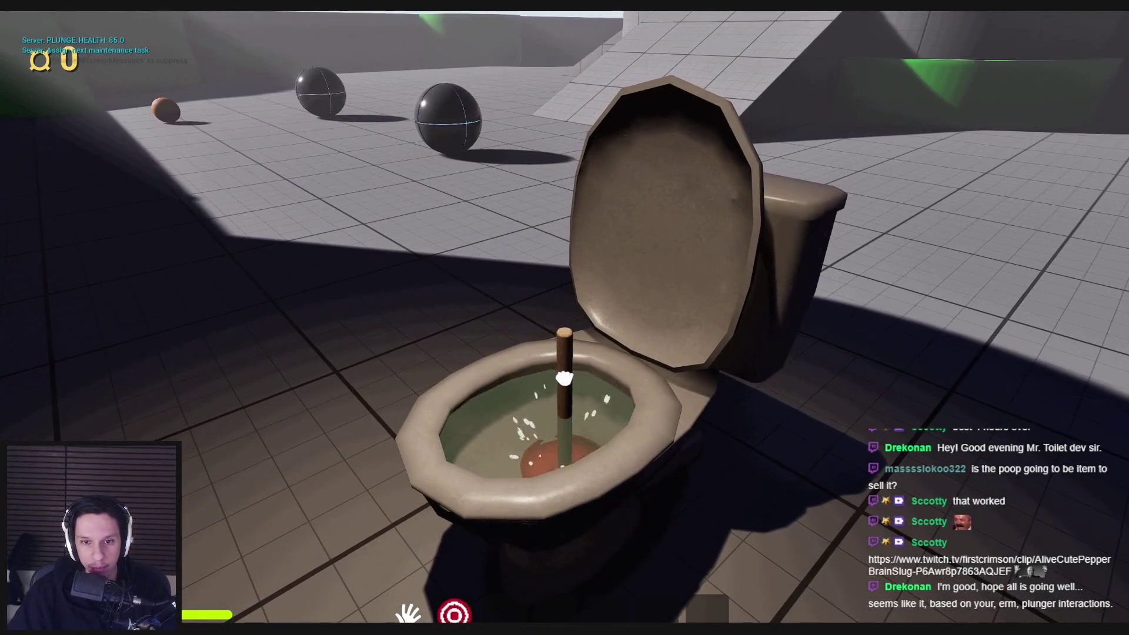
{"action": "left_click", "coordinate": [564, 328]}
{"action": "left_click", "coordinate": [564, 328]}
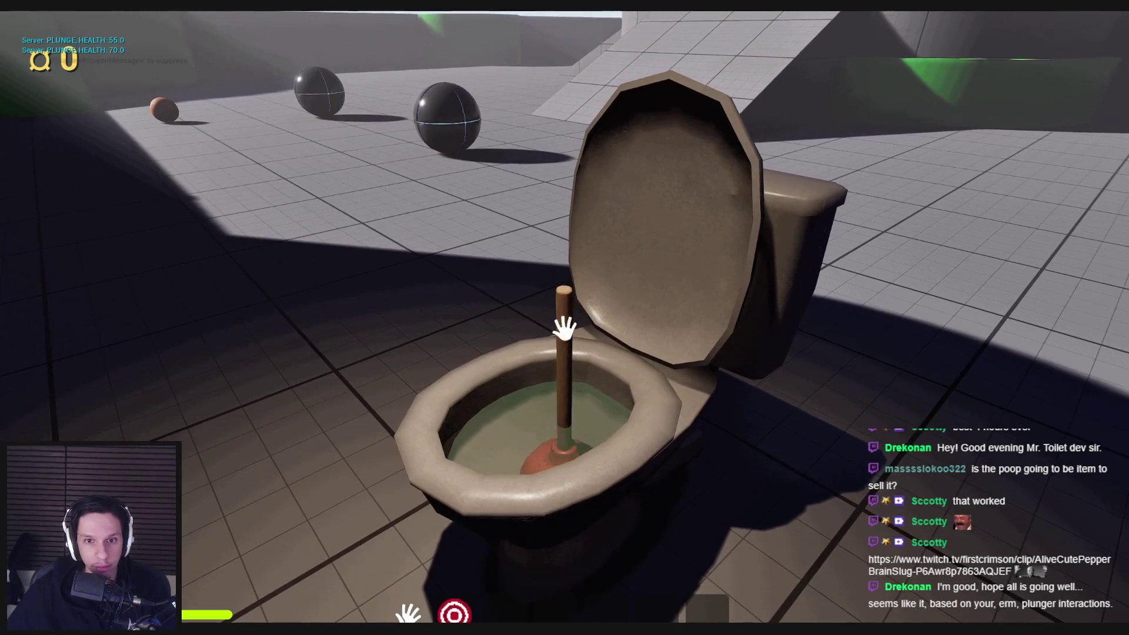
{"action": "left_click", "coordinate": [564, 332]}
{"action": "left_click", "coordinate": [566, 325]}
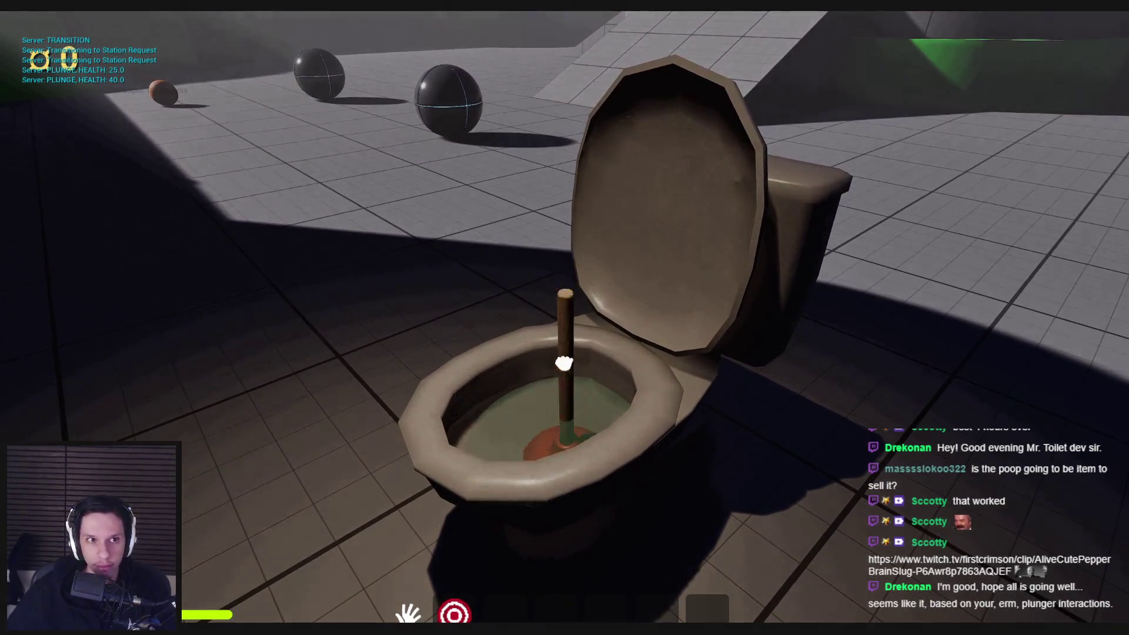
{"action": "key", "text": "Escape"}
- Replay and plunge the toilet from full health to 0, then exit to the normal editor layout
{"action": "key", "text": "alt+p"}
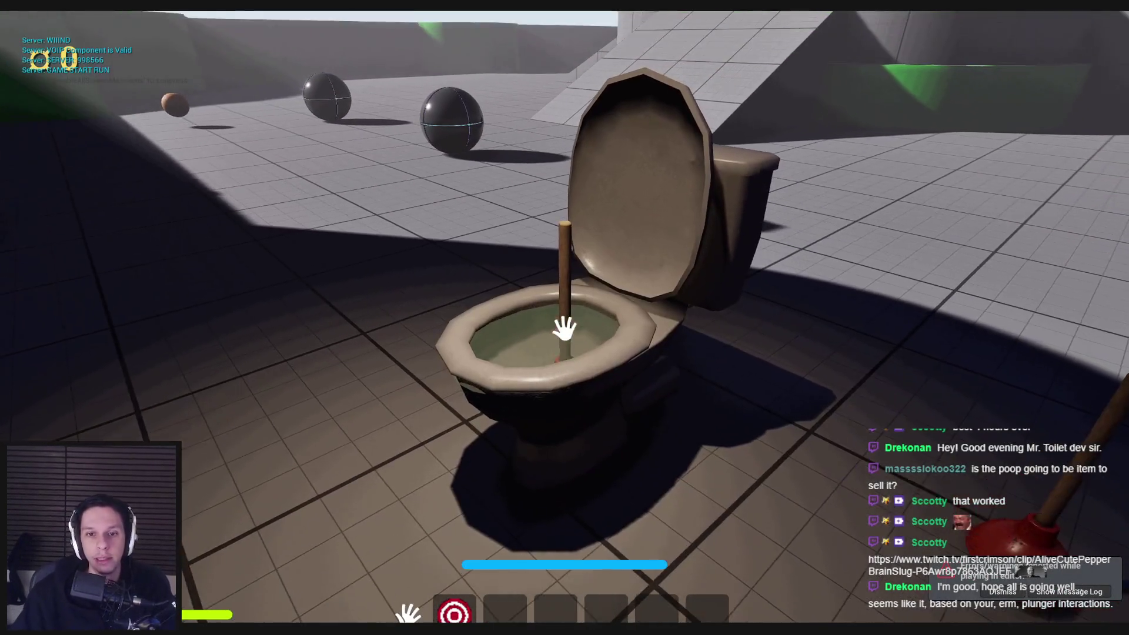
{"action": "left_click", "coordinate": [564, 328]}
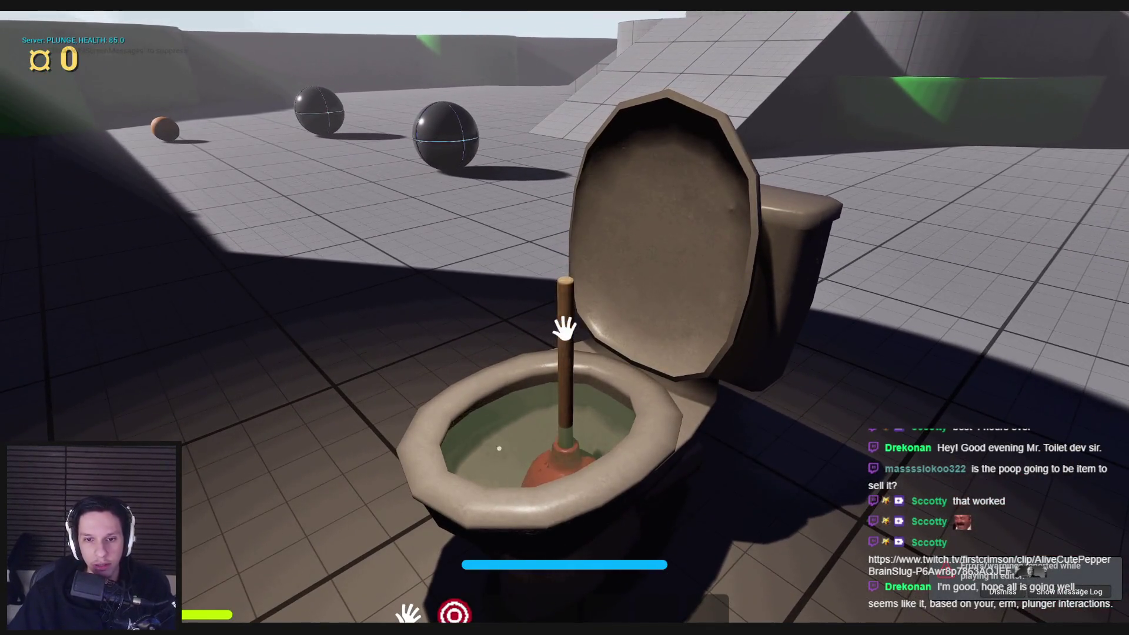
{"action": "left_click", "coordinate": [565, 329]}
{"action": "left_click", "coordinate": [564, 332]}
{"action": "left_click", "coordinate": [565, 332]}
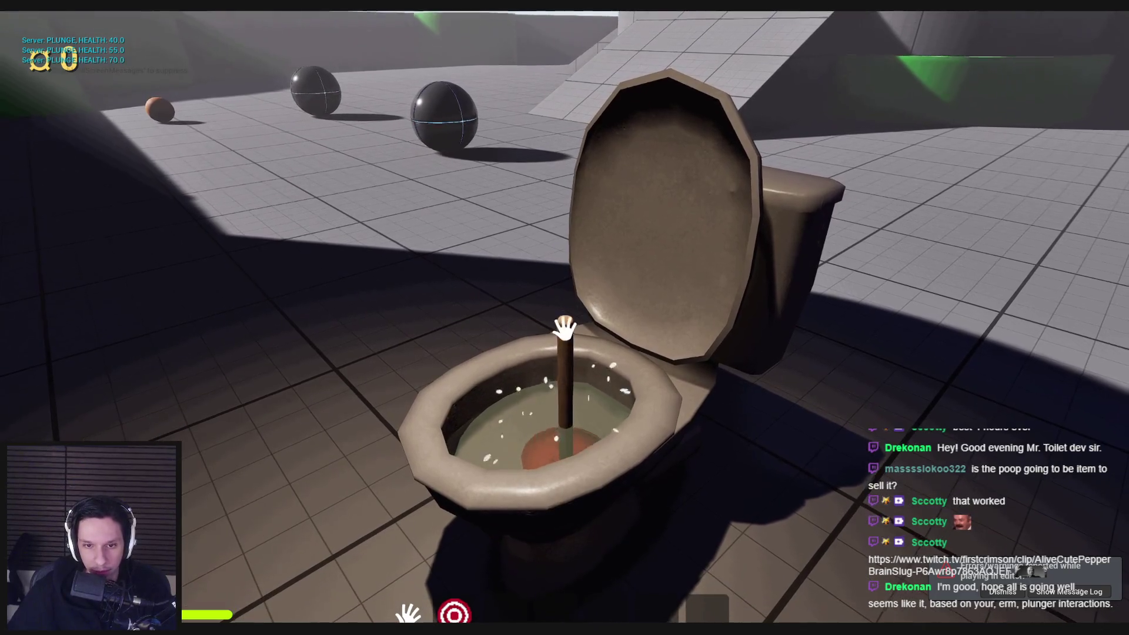
{"action": "left_click", "coordinate": [564, 331]}
{"action": "left_click", "coordinate": [564, 328]}
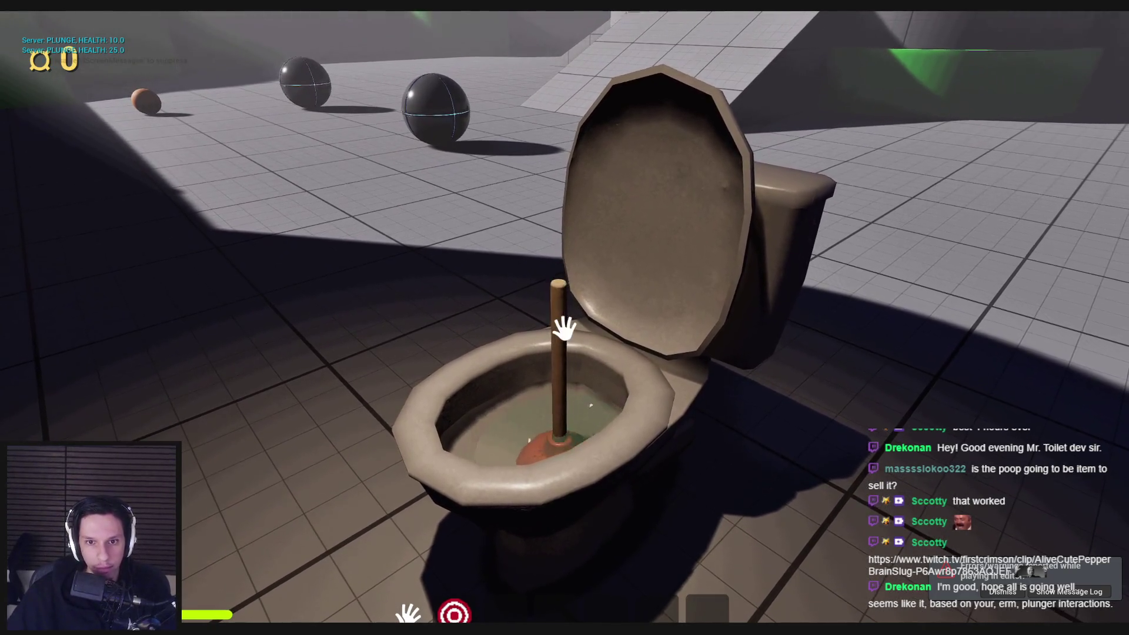
{"action": "left_click", "coordinate": [563, 327]}
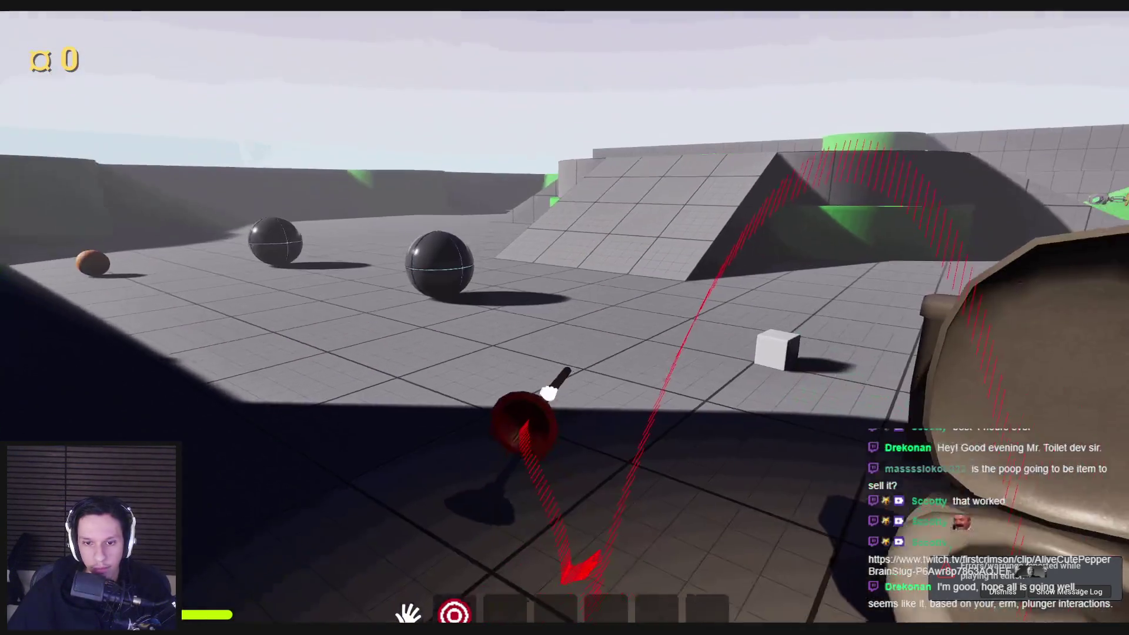
{"action": "key", "text": "Escape"}
{"action": "mouse_move", "coordinate": [722, 407]}
{"action": "left_mouse_down"}
{"action": "mouse_move", "coordinate": [694, 418]}
{"action": "mouse_move", "coordinate": [723, 407]}
{"action": "left_mouse_up"}
{"action": "key", "text": "F11"}
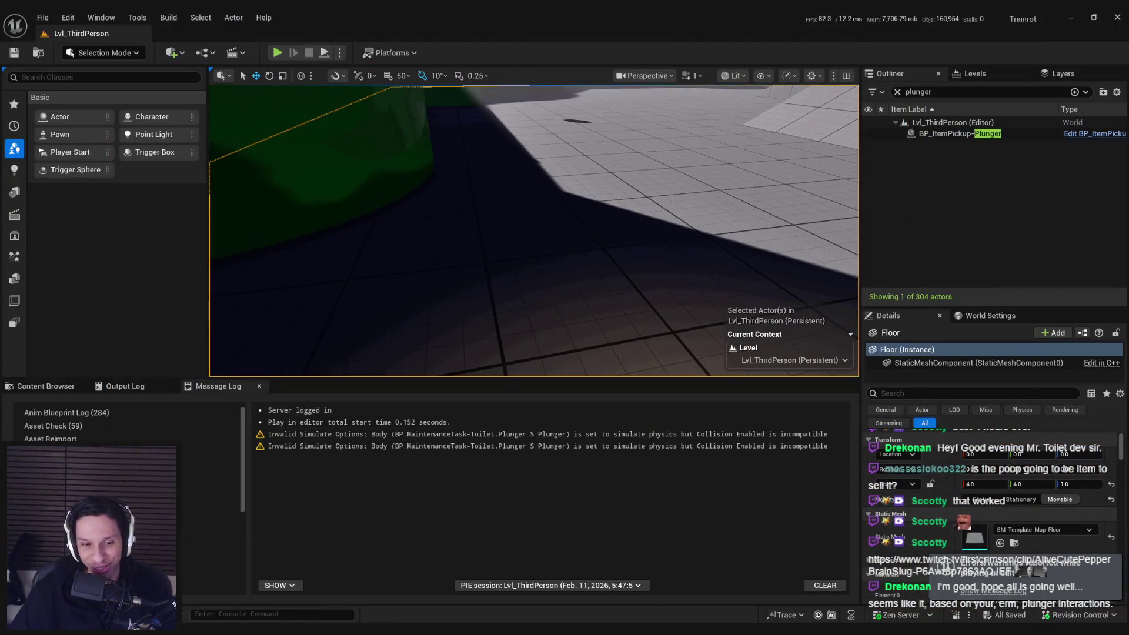
- Switch between the editor, plunger blueprint and Explorer windows, ending on the SoundFX library folder
{"action": "key", "text": "alt+Tab"}
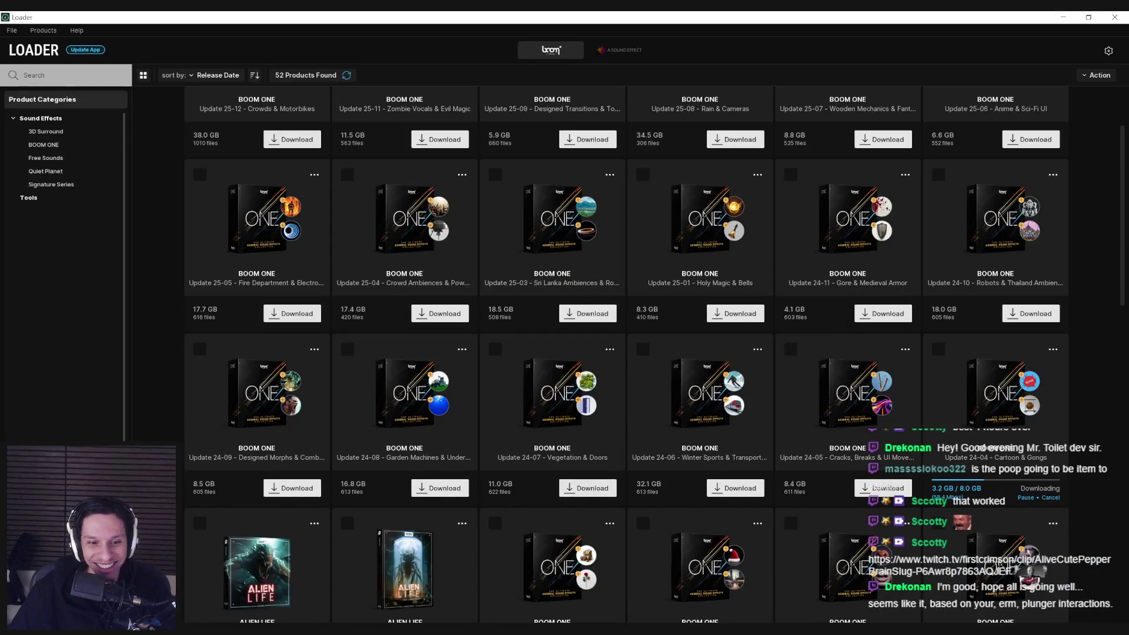
{"action": "key", "text": "alt+Tab"}
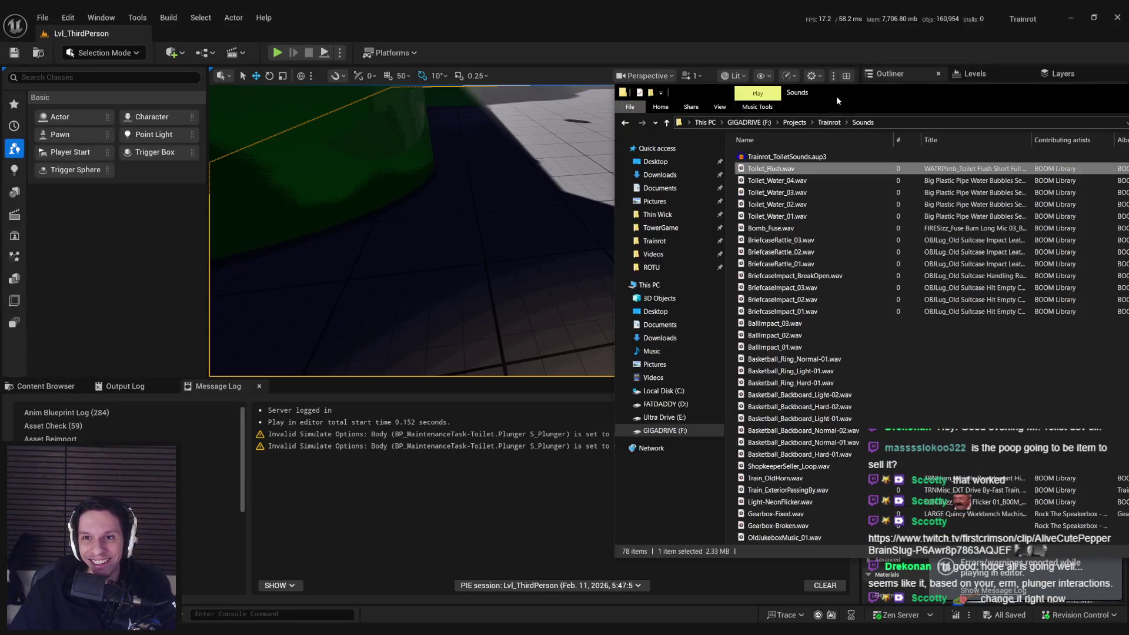
{"action": "left_click_drag", "start_coordinate": [824, 92], "coordinate": [392, 73]}
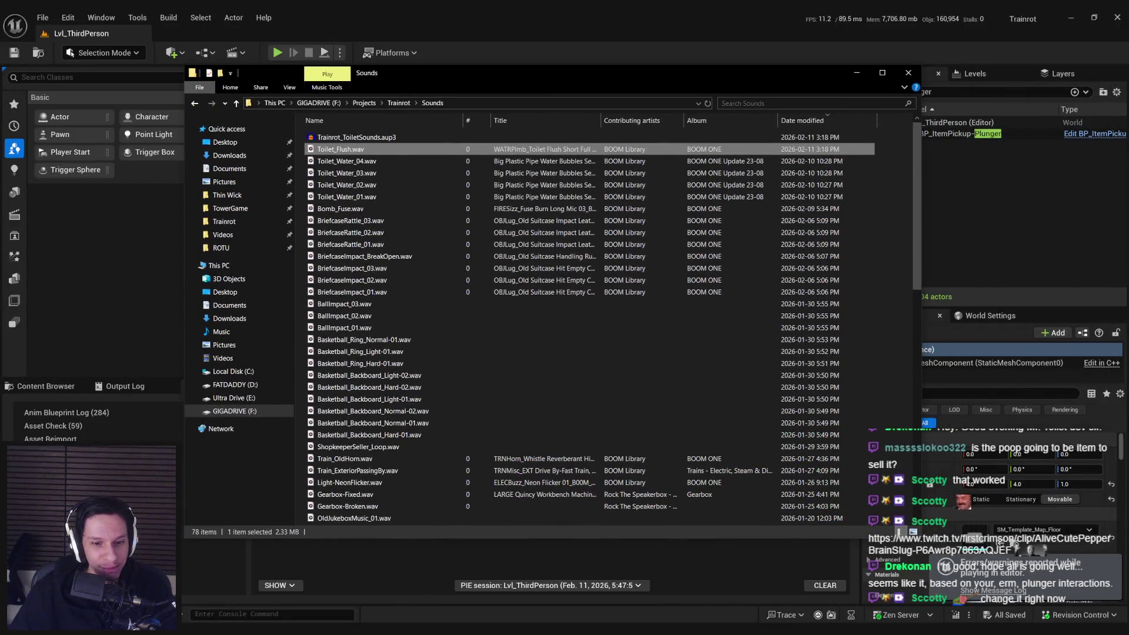
{"action": "left_click", "coordinate": [385, 566]}
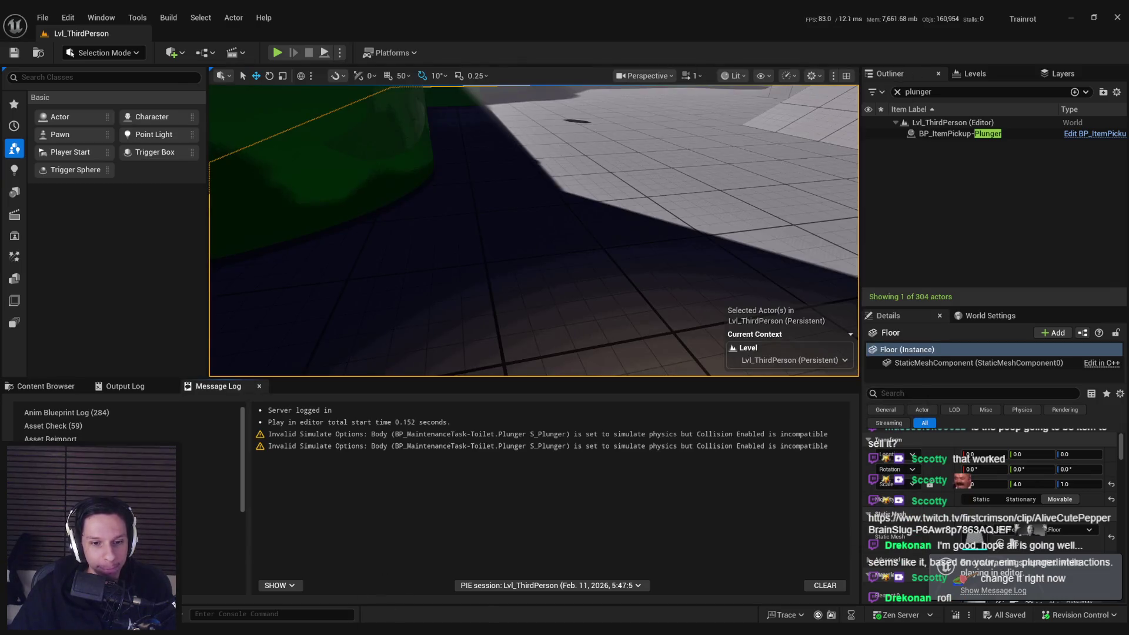
{"action": "key", "text": "alt+Tab"}
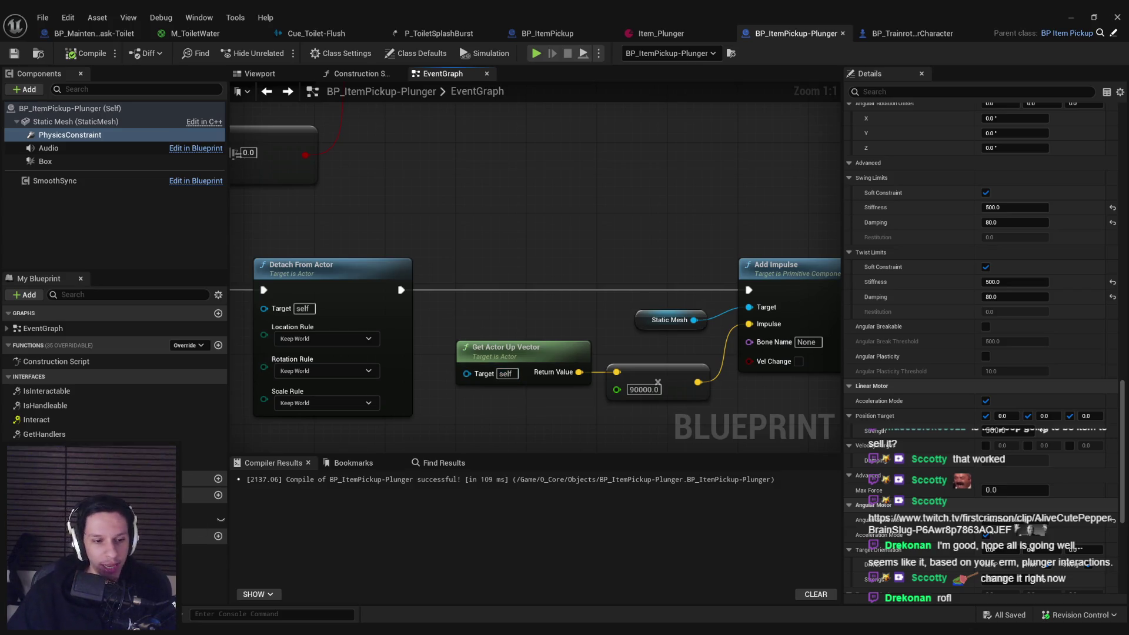
{"action": "key", "text": "alt+Tab"}
{"action": "key", "text": "super+e"}
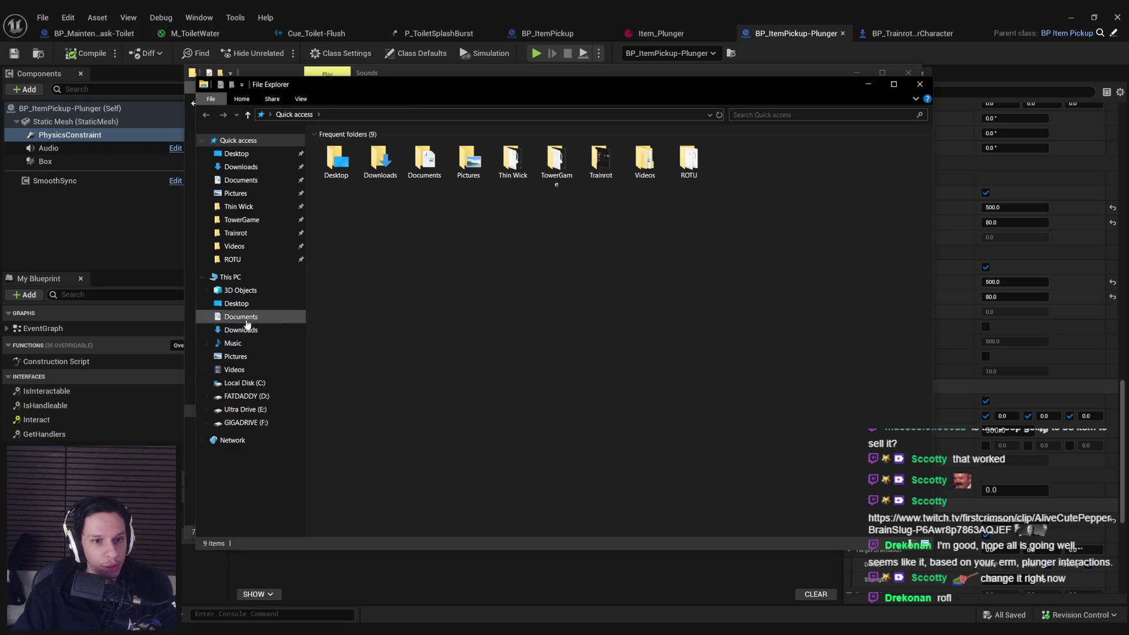
{"action": "key", "text": "ctrl+w"}
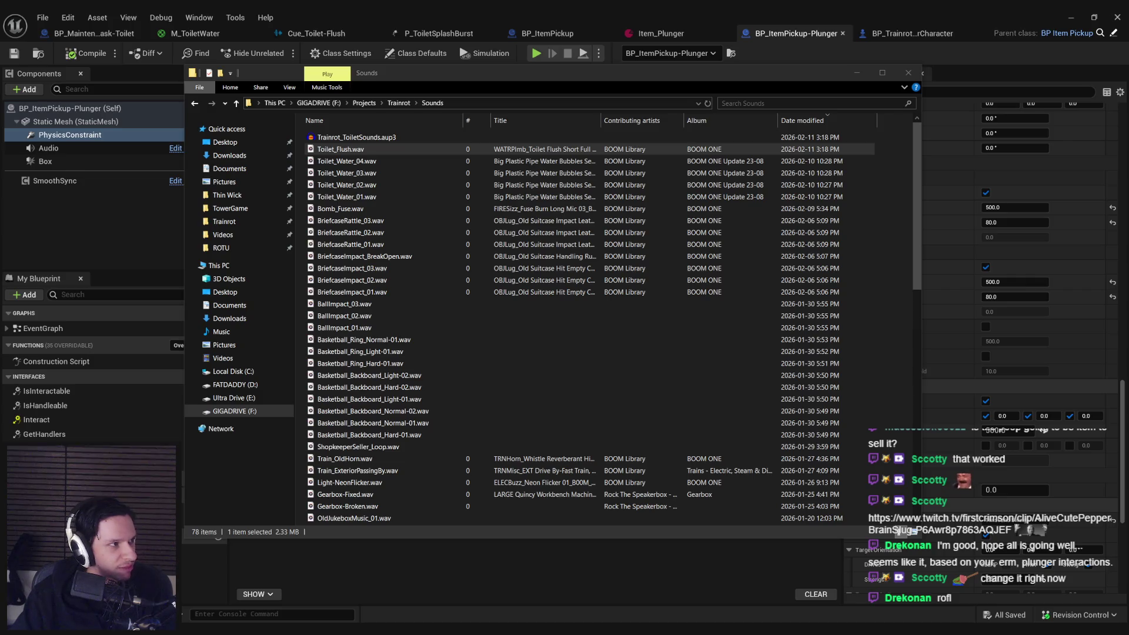
{"action": "key", "text": "alt+Tab"}
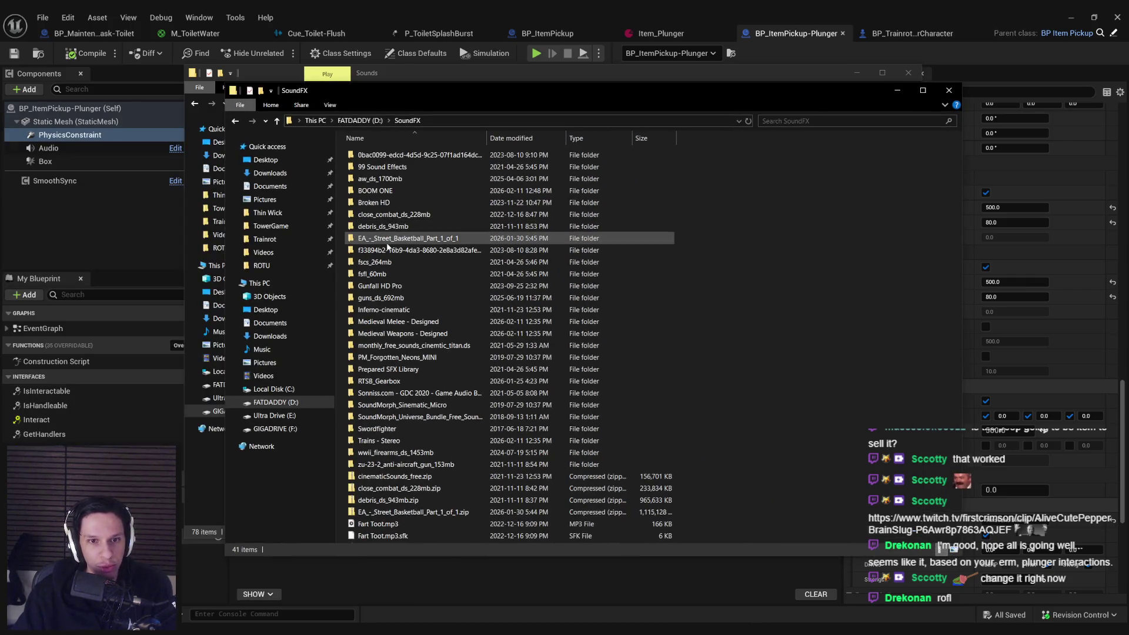
- Browse the EA Street Basketball pack's MS Unprocessed, MS Narrow and MS Wide folders, then return to SoundFX
{"action": "double_click", "coordinate": [385, 239]}
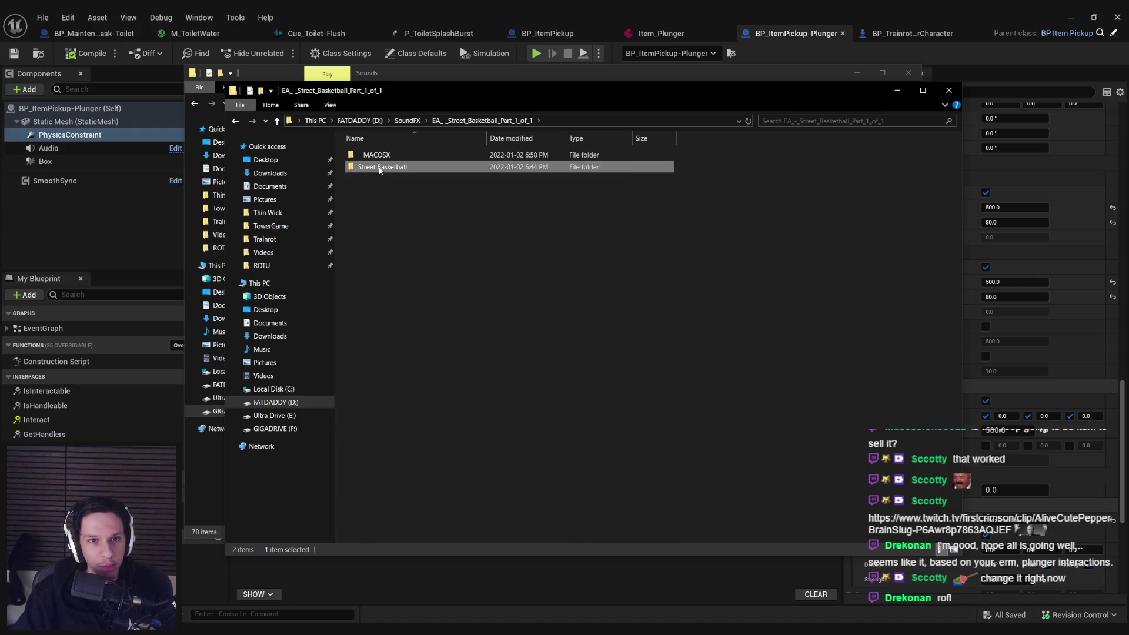
{"action": "double_click", "coordinate": [377, 167]}
{"action": "double_click", "coordinate": [379, 167]}
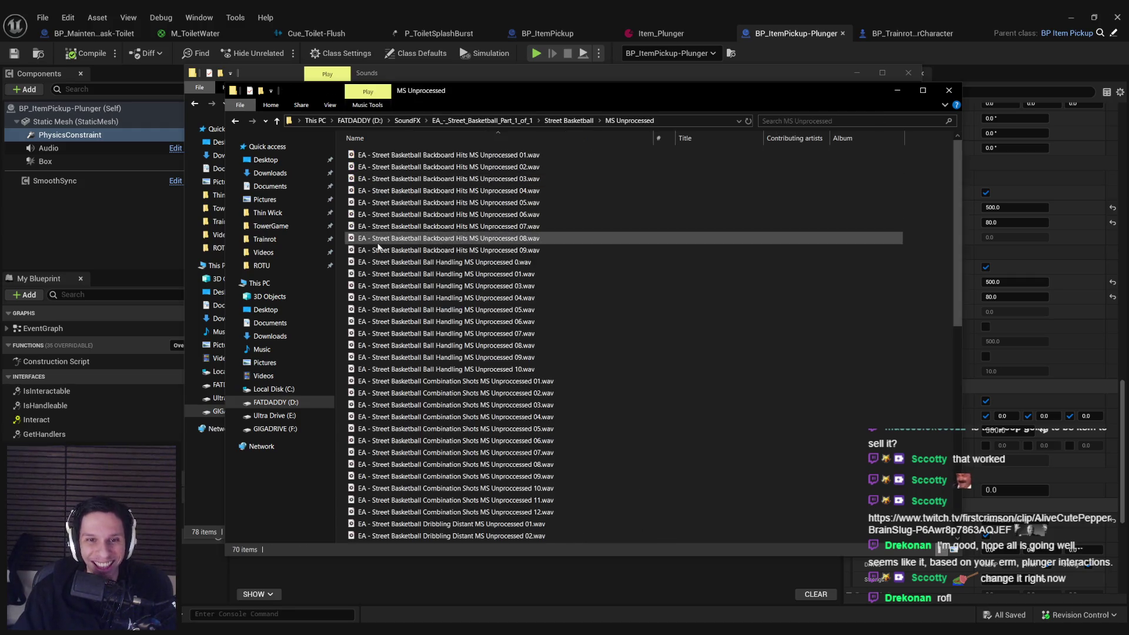
{"action": "key", "text": "alt+Left"}
{"action": "double_click", "coordinate": [385, 155]}
{"action": "key", "text": "alt+Left"}
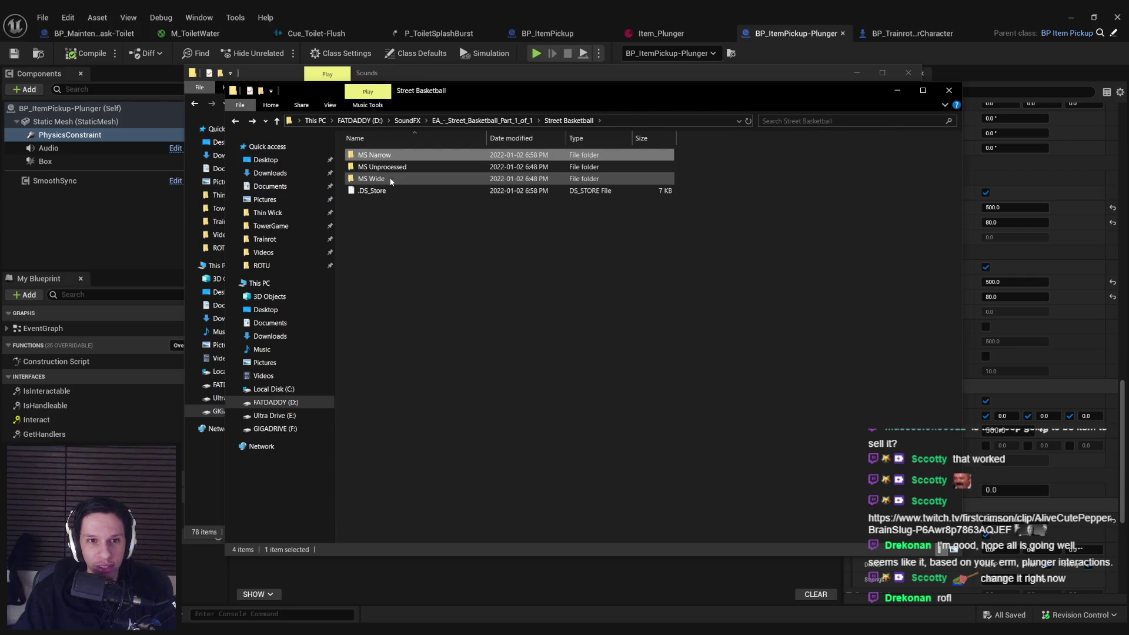
{"action": "double_click", "coordinate": [373, 179]}
{"action": "scroll", "coordinate": [400, 198], "scroll_direction": "down", "scroll_amount": 10}
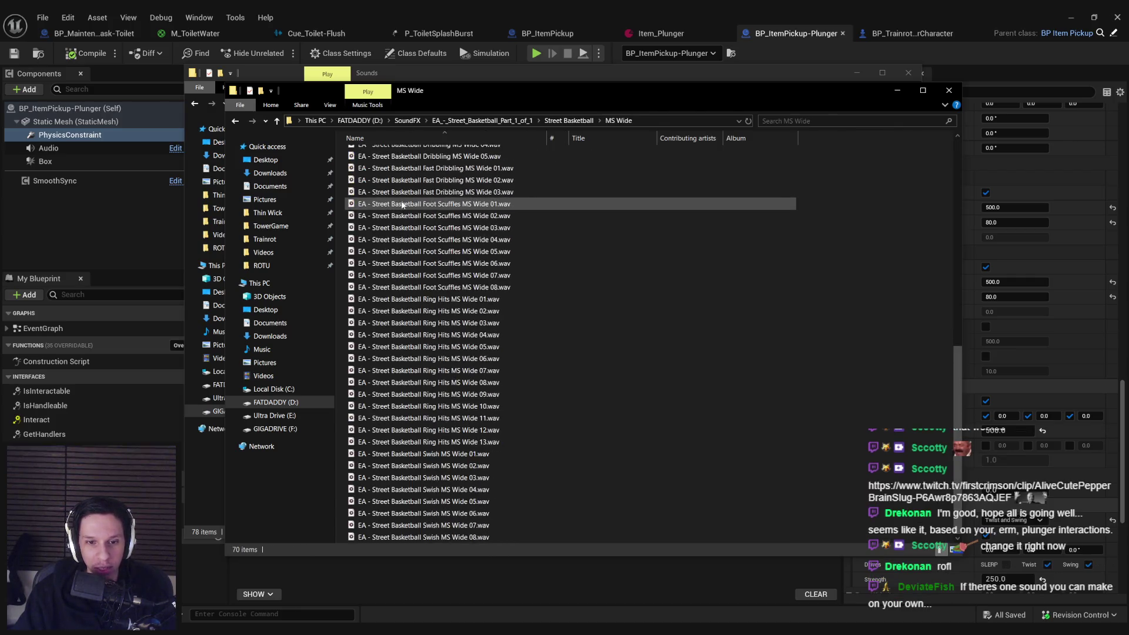
{"action": "key", "text": "alt+Left"}
{"action": "left_click", "coordinate": [447, 120]}
{"action": "left_click", "coordinate": [406, 121]}
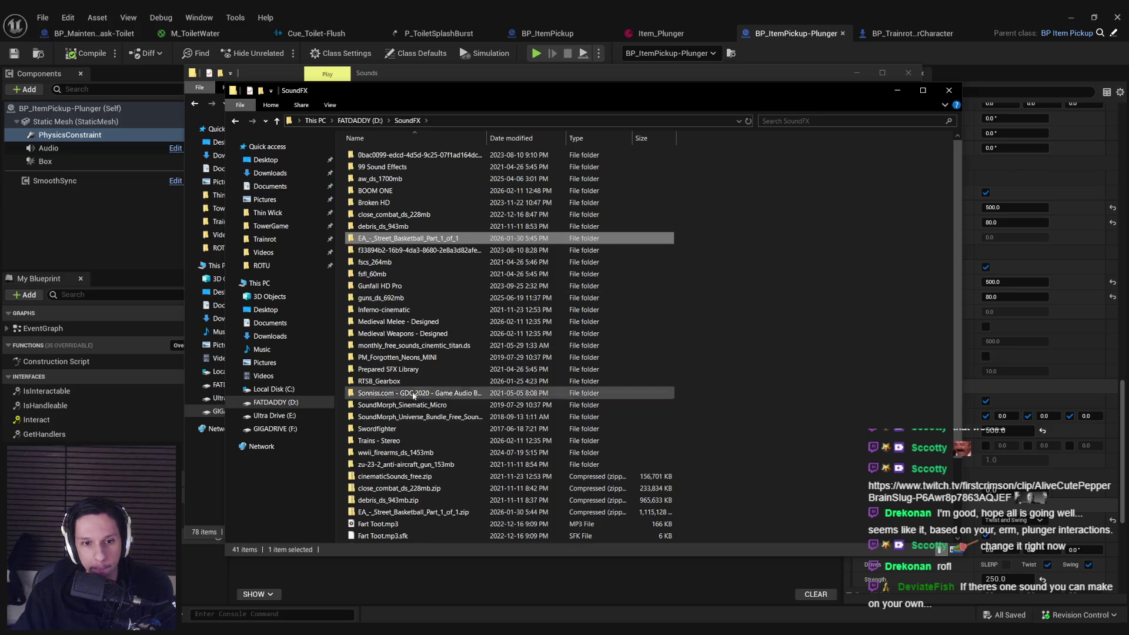
- Open the Sonniss.com GDC 2020 audio bundle and scroll through its contents
{"action": "left_click", "coordinate": [400, 395]}
{"action": "double_click", "coordinate": [400, 395]}
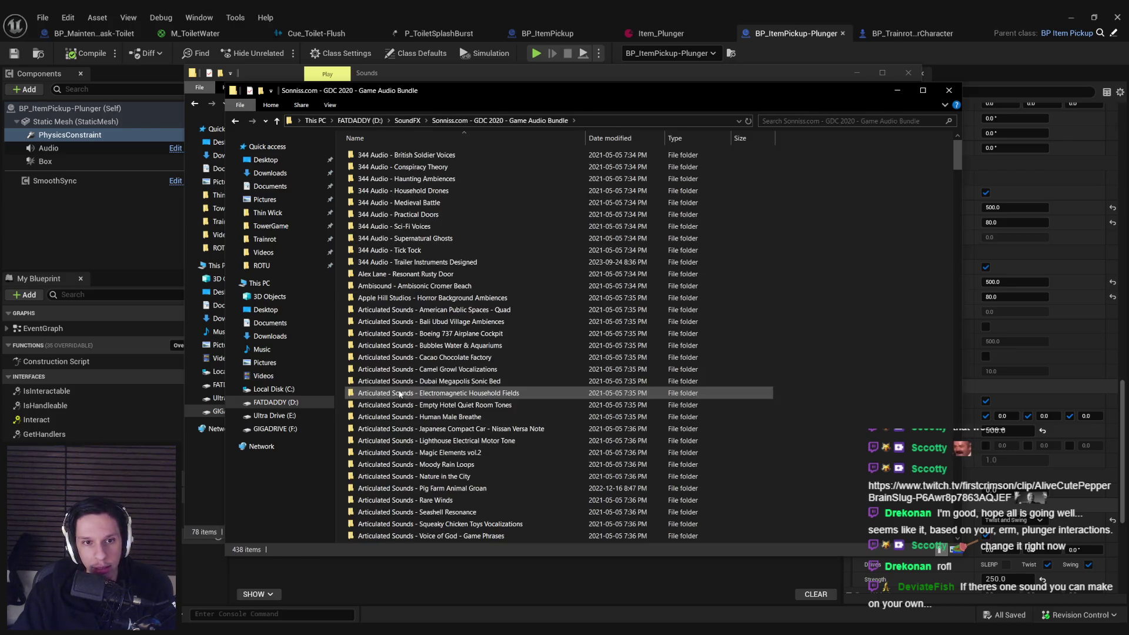
{"action": "scroll", "coordinate": [400, 258], "scroll_direction": "down", "scroll_amount": 2}
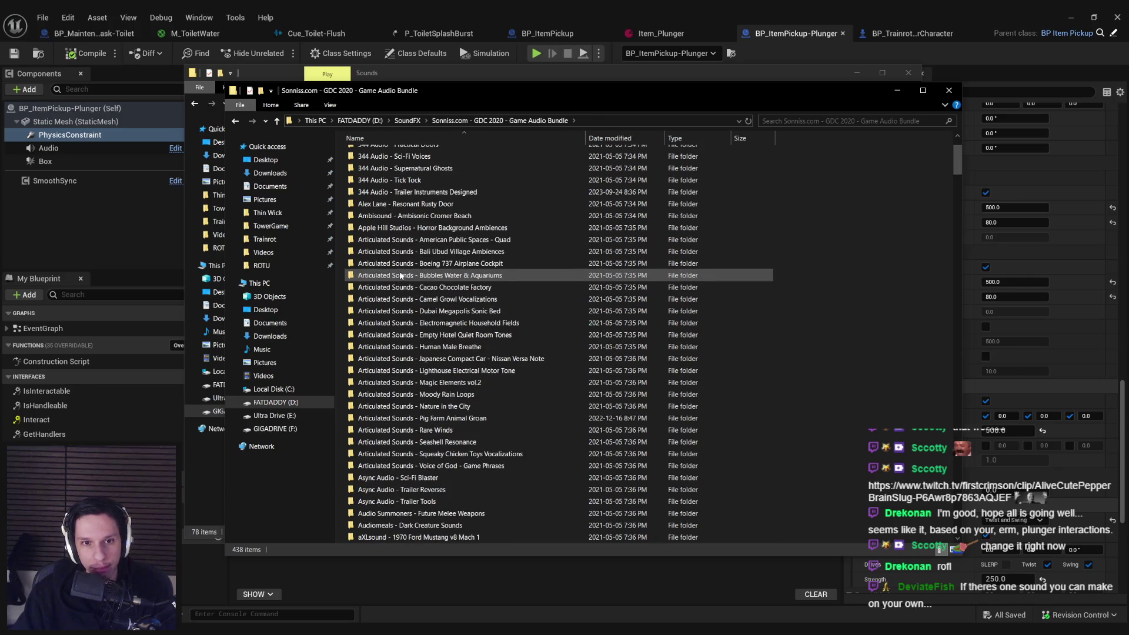
{"action": "scroll", "coordinate": [400, 275], "scroll_direction": "down", "scroll_amount": 6}
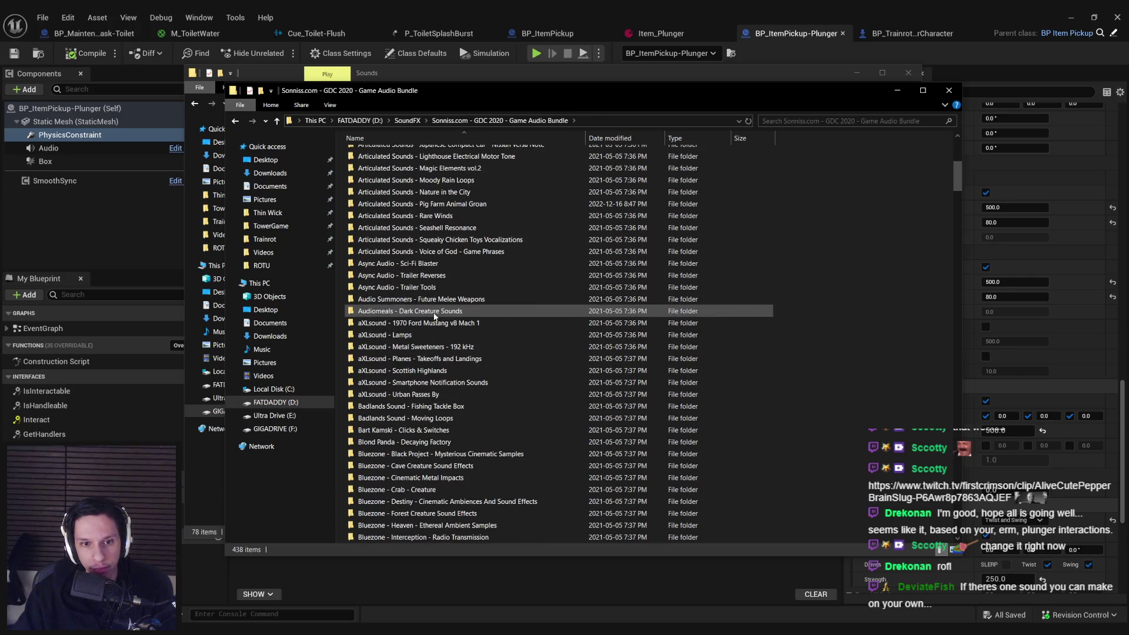
{"action": "scroll", "coordinate": [435, 316], "scroll_direction": "down", "scroll_amount": 3}
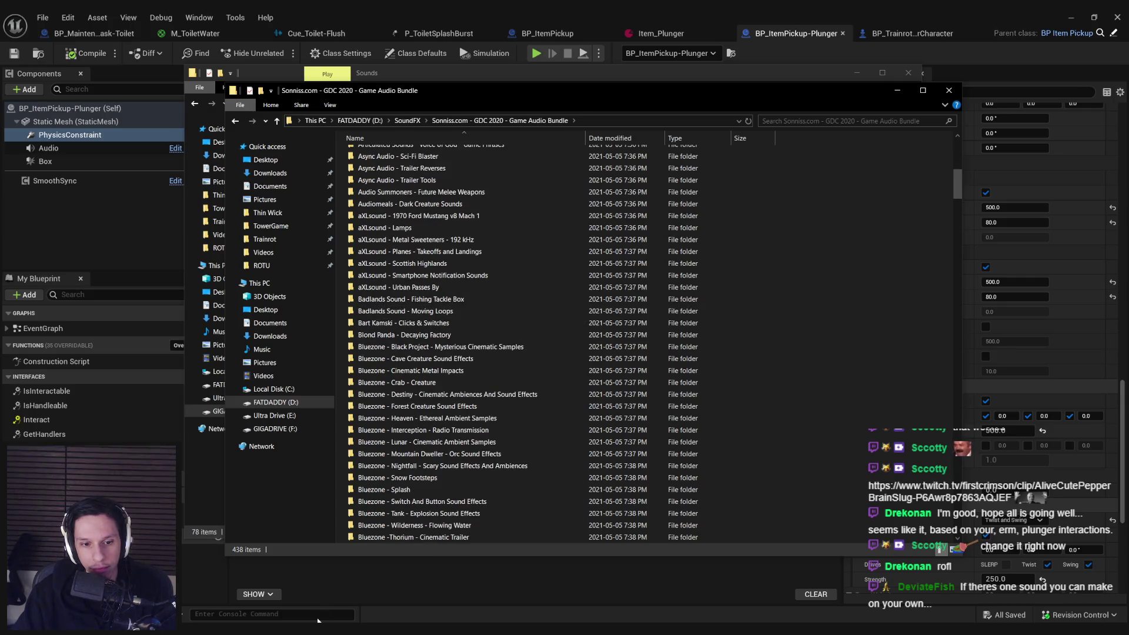
- Keep scrolling through the GDC 2020 bundle, then go back up to the SoundFX folder
{"action": "key", "text": "alt+Tab"}
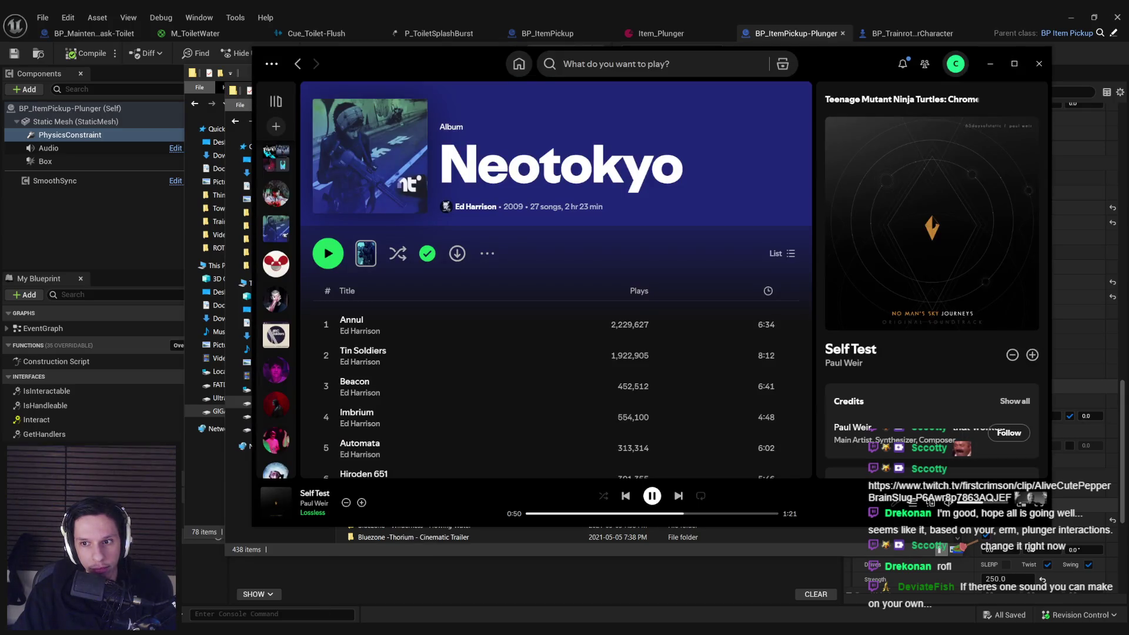
{"action": "key", "text": "alt+Tab"}
{"action": "scroll", "coordinate": [524, 334], "scroll_direction": "down", "scroll_amount": 3}
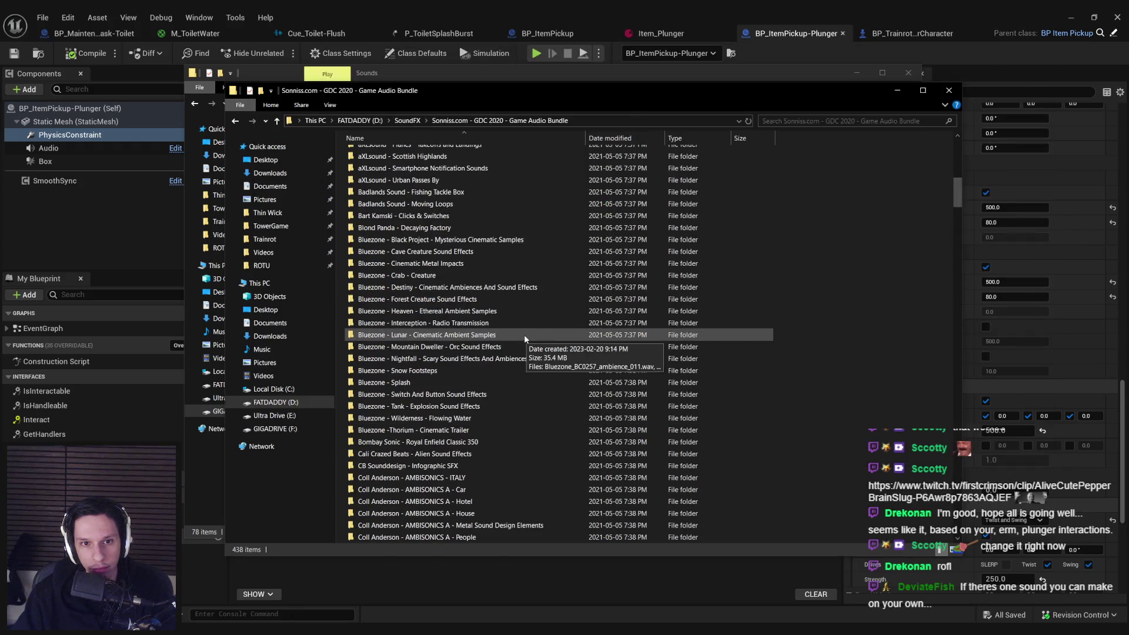
{"action": "scroll", "coordinate": [403, 289], "scroll_direction": "down", "scroll_amount": 2}
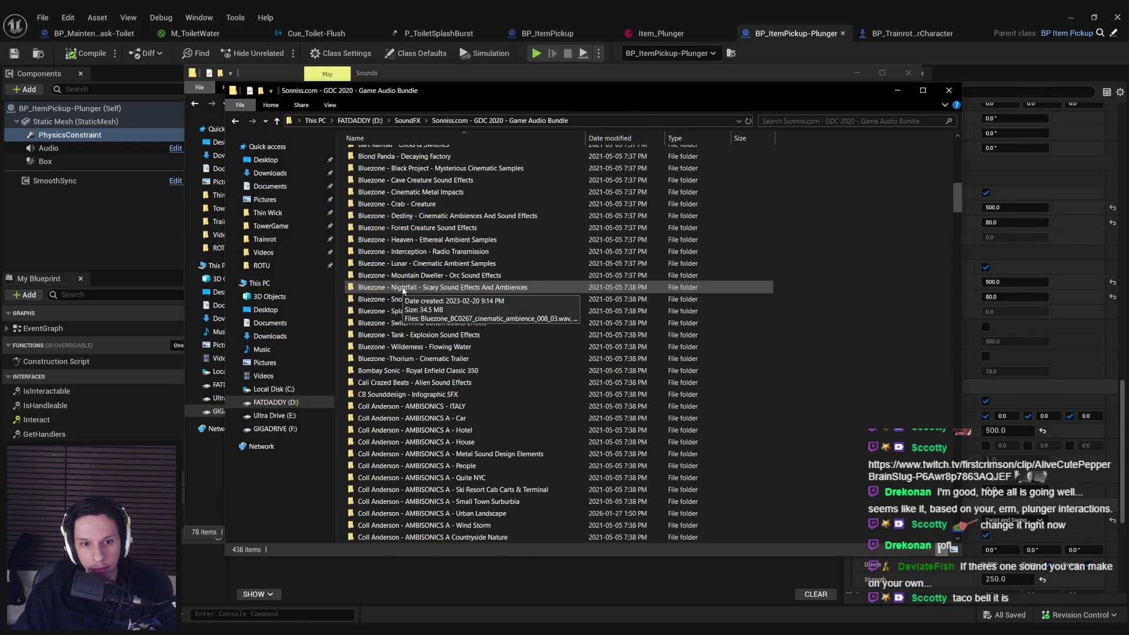
{"action": "scroll", "coordinate": [403, 290], "scroll_direction": "down", "scroll_amount": 3}
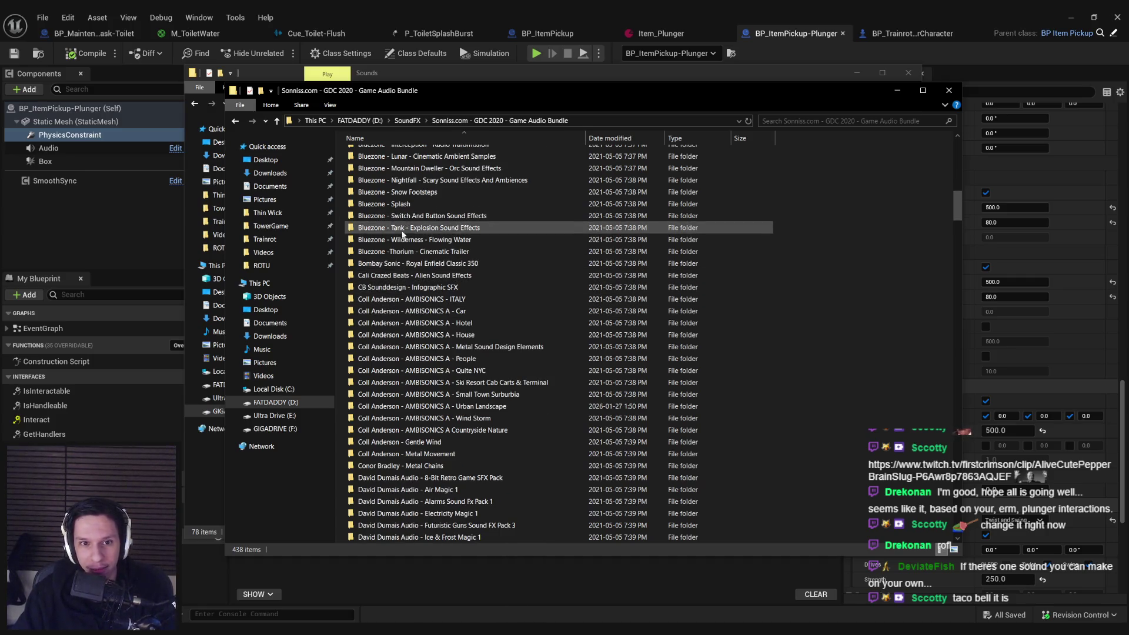
{"action": "scroll", "coordinate": [413, 275], "scroll_direction": "down", "scroll_amount": 3}
{"action": "scroll", "coordinate": [416, 278], "scroll_direction": "down", "scroll_amount": 5}
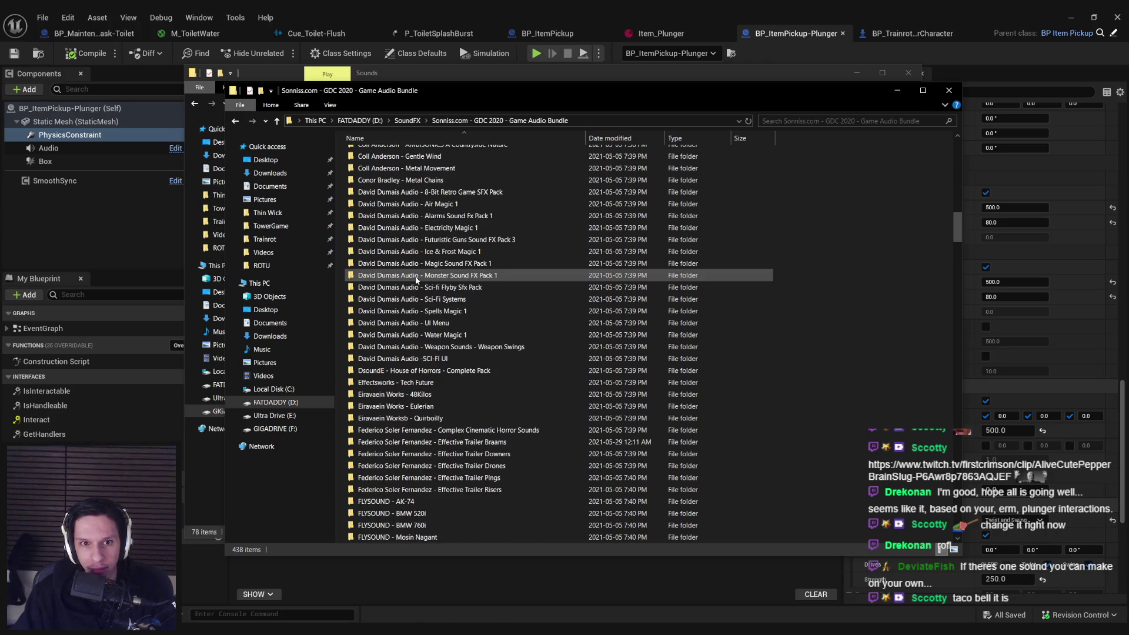
{"action": "scroll", "coordinate": [416, 278], "scroll_direction": "down", "scroll_amount": 13}
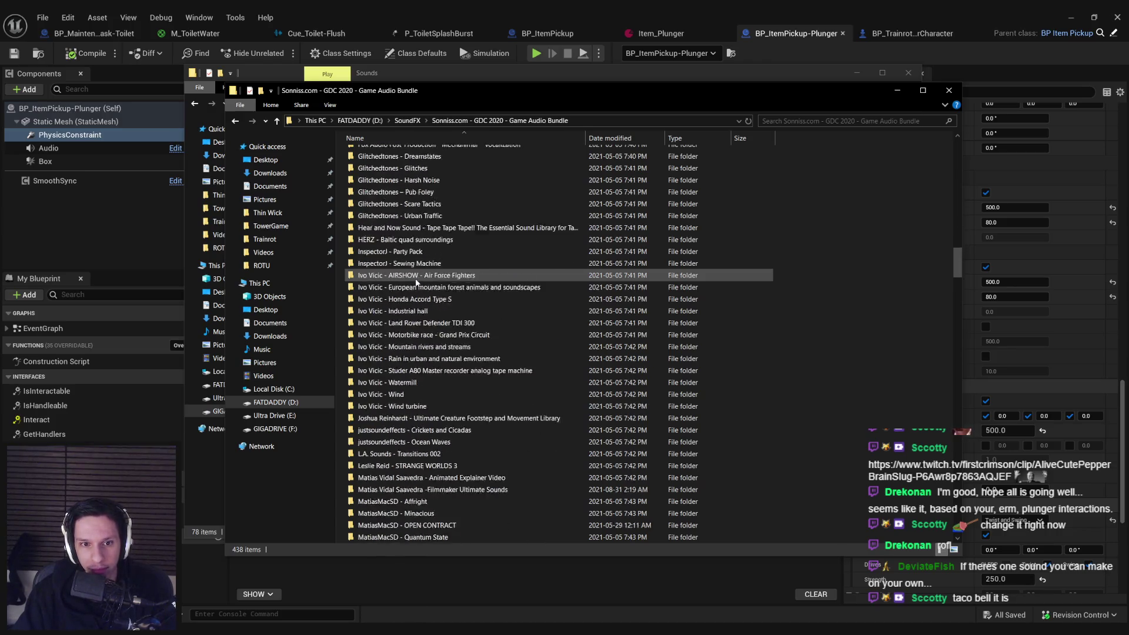
{"action": "scroll", "coordinate": [416, 282], "scroll_direction": "down", "scroll_amount": 2}
{"action": "left_click", "coordinate": [403, 122]}
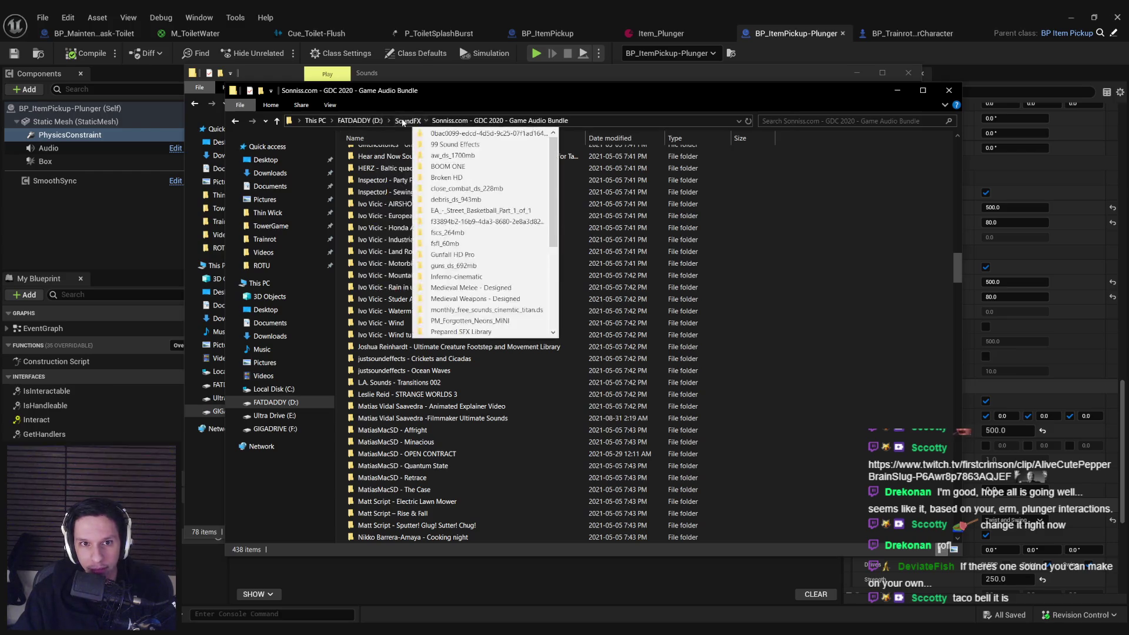
{"action": "left_click", "coordinate": [404, 122]}
{"action": "scroll", "coordinate": [428, 333], "scroll_direction": "down", "scroll_amount": 1}
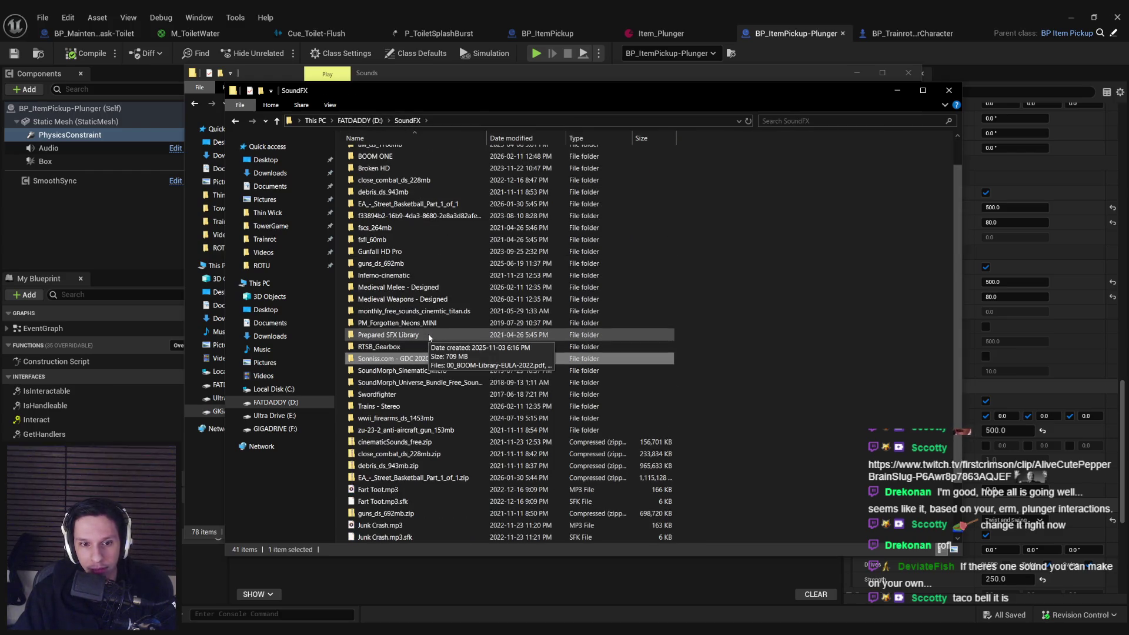
- Search the SoundFX library for 'ca' and preview the cartoonish boing metal sound
{"action": "left_click", "coordinate": [791, 121]}
{"action": "type", "text": "cartoon"}
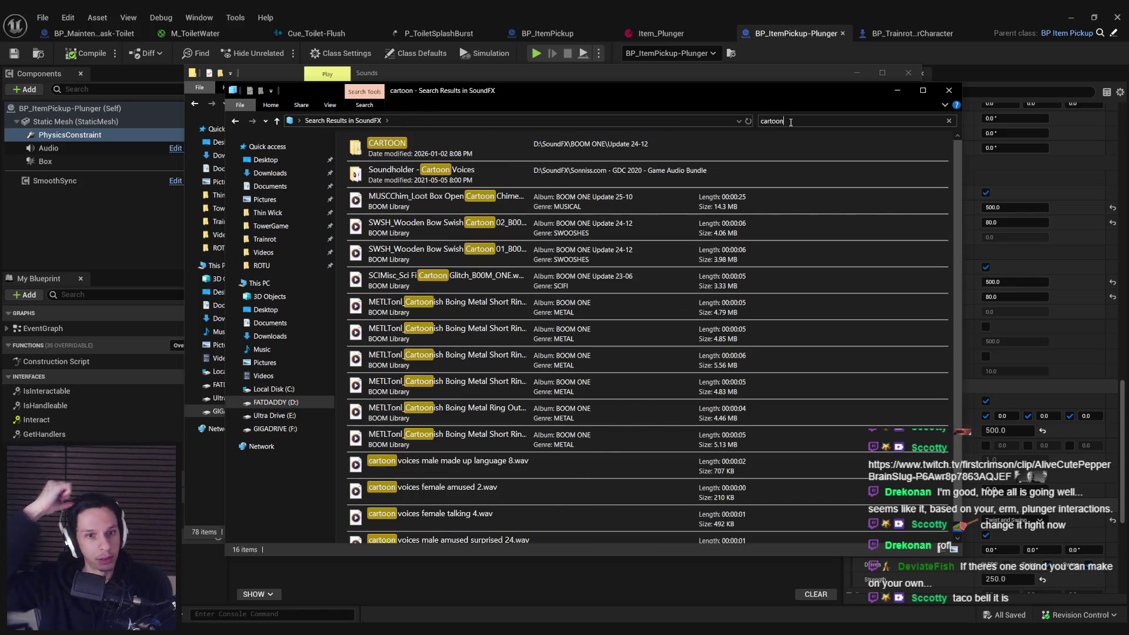
{"action": "double_click", "coordinate": [485, 335]}
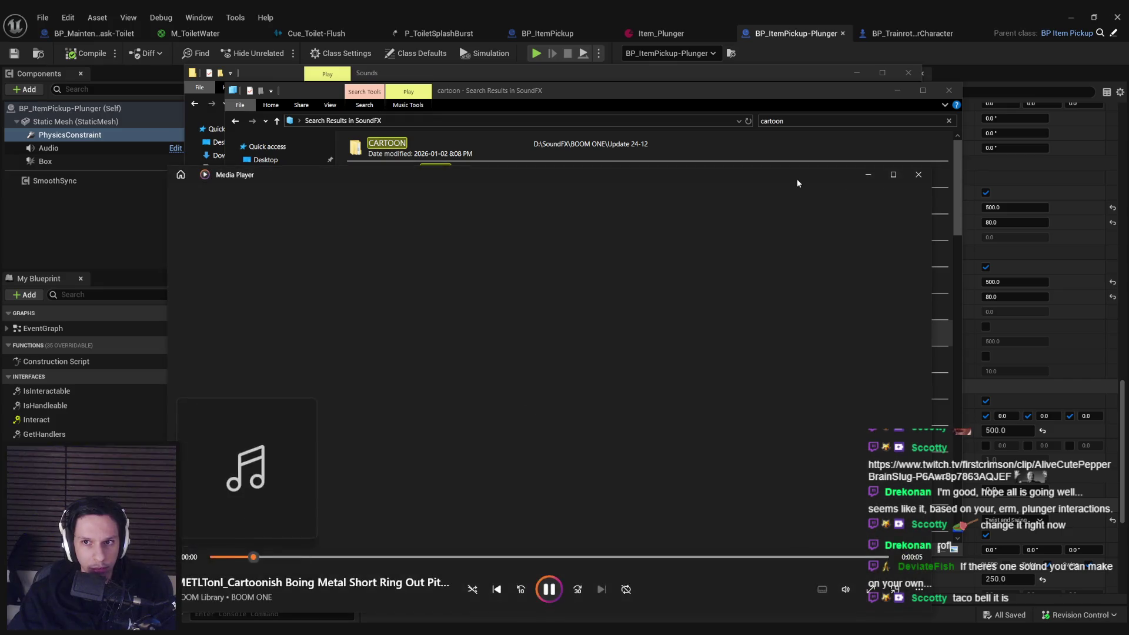
{"action": "left_click", "coordinate": [1082, 29]}
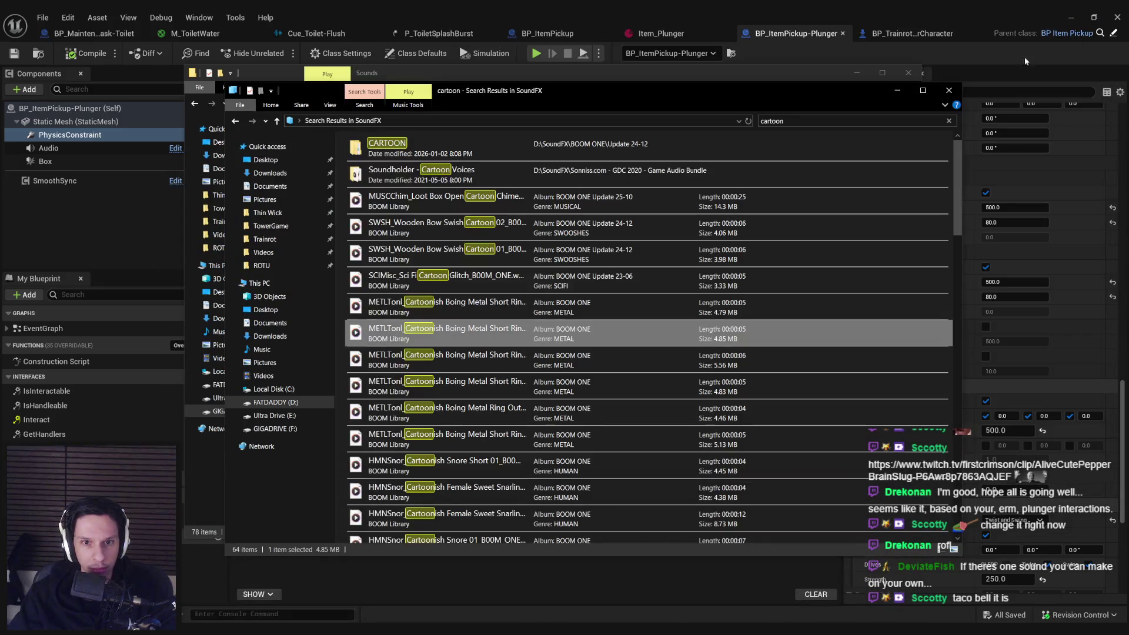
- Scroll the results and preview a Cartoon Fart Whoopee Cushion sound
{"action": "scroll", "coordinate": [525, 333], "scroll_direction": "down", "scroll_amount": 3}
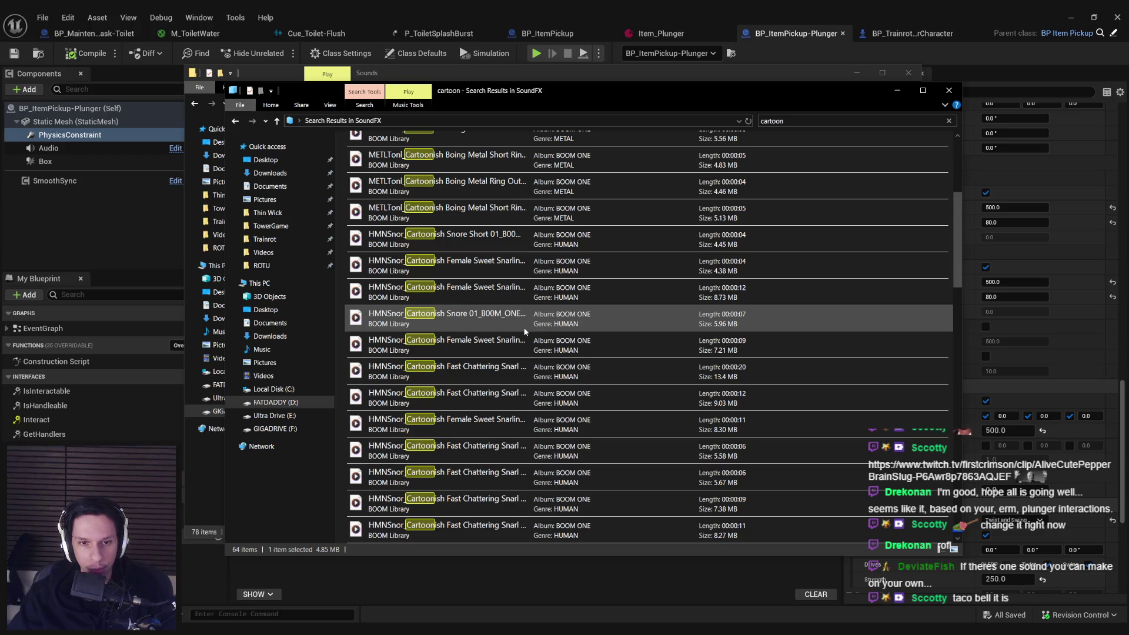
{"action": "scroll", "coordinate": [523, 335], "scroll_direction": "down", "scroll_amount": 1}
{"action": "scroll", "coordinate": [513, 346], "scroll_direction": "down", "scroll_amount": 4}
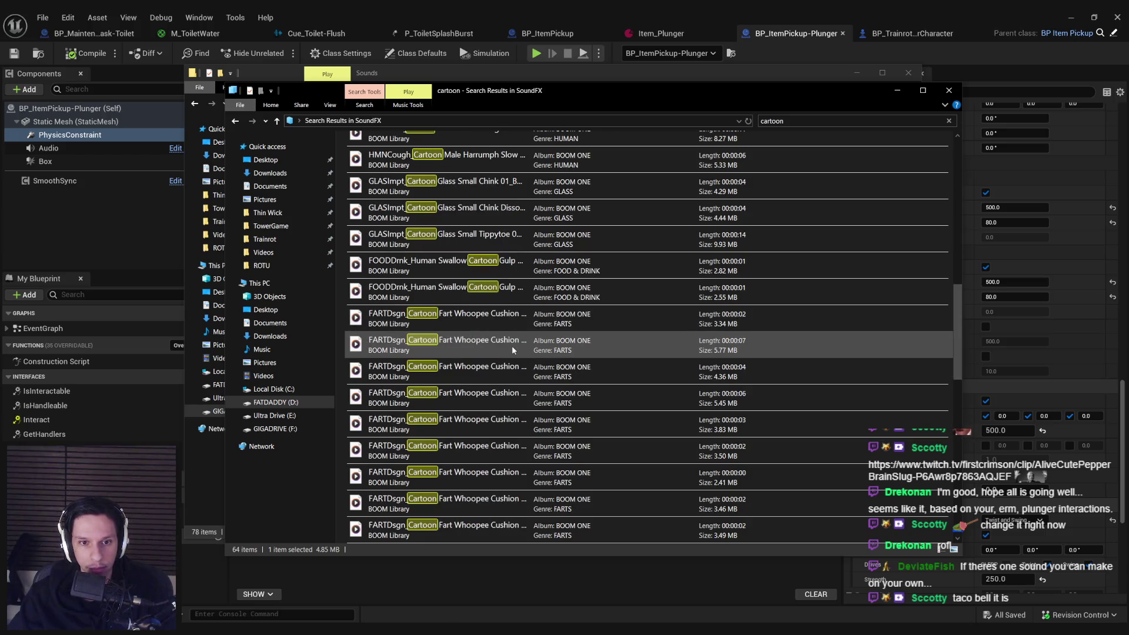
{"action": "double_click", "coordinate": [481, 317]}
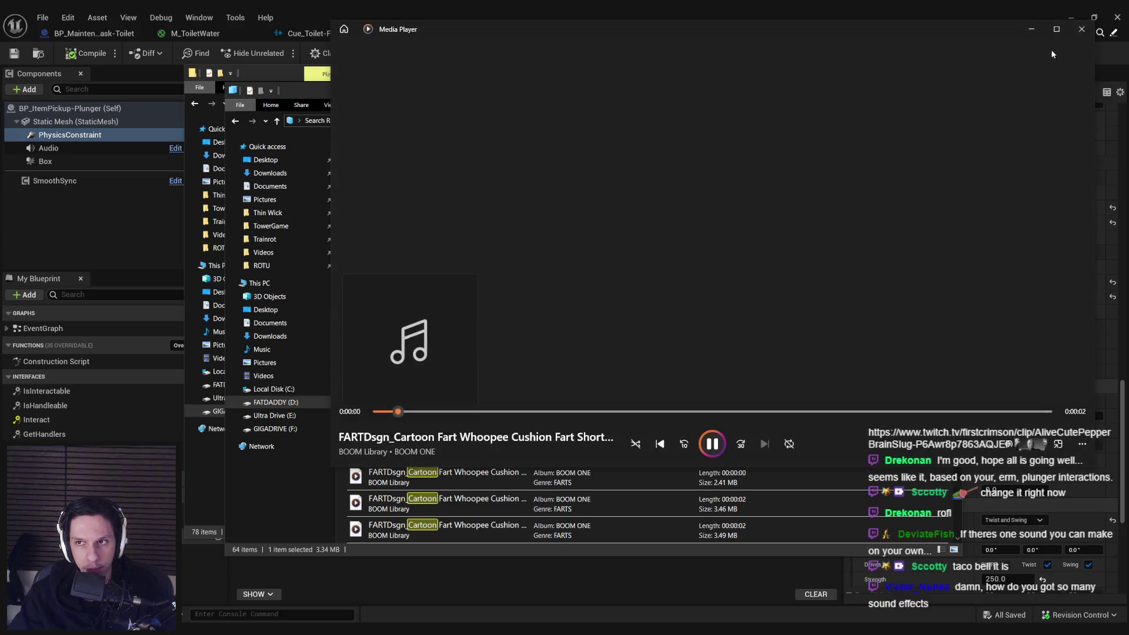
{"action": "left_click", "coordinate": [1081, 29]}
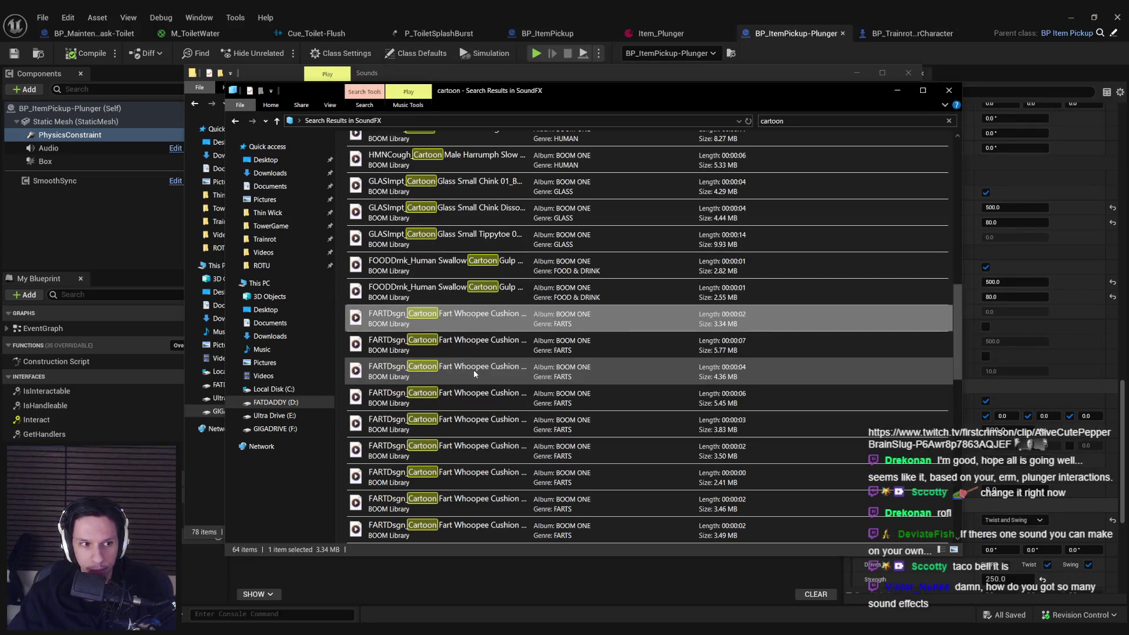
- Preview Fart Quiver Pressed 01 and Cartoon Fart Wet Splash 01, then leave the search for SoundFX
{"action": "scroll", "coordinate": [474, 370], "scroll_direction": "down", "scroll_amount": 4}
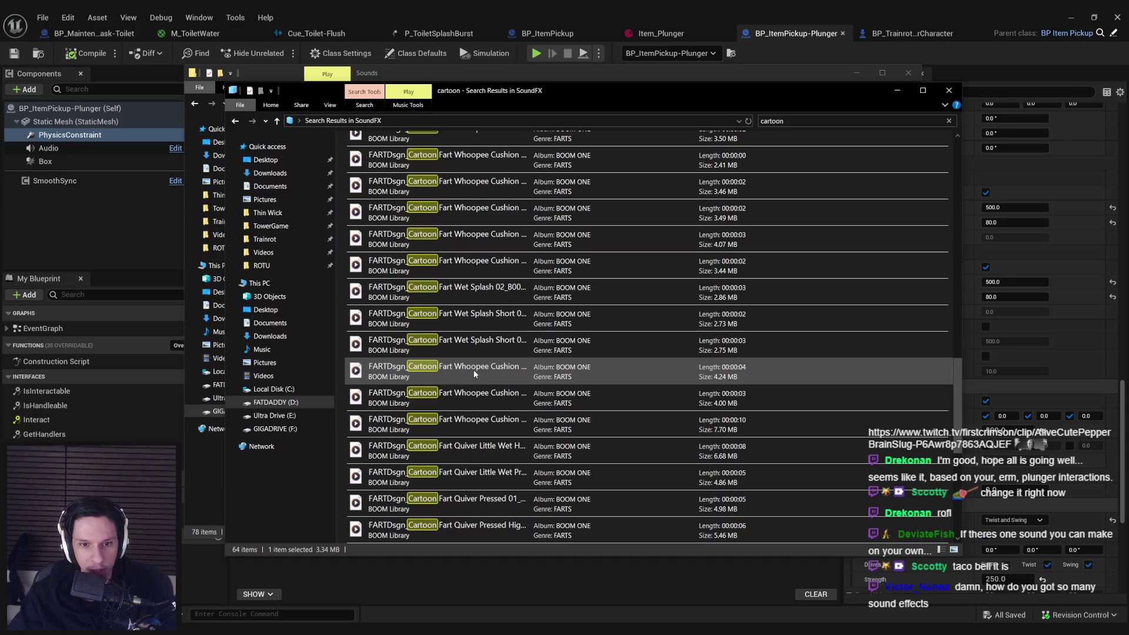
{"action": "scroll", "coordinate": [474, 369], "scroll_direction": "down", "scroll_amount": 2}
{"action": "left_click", "coordinate": [470, 355]}
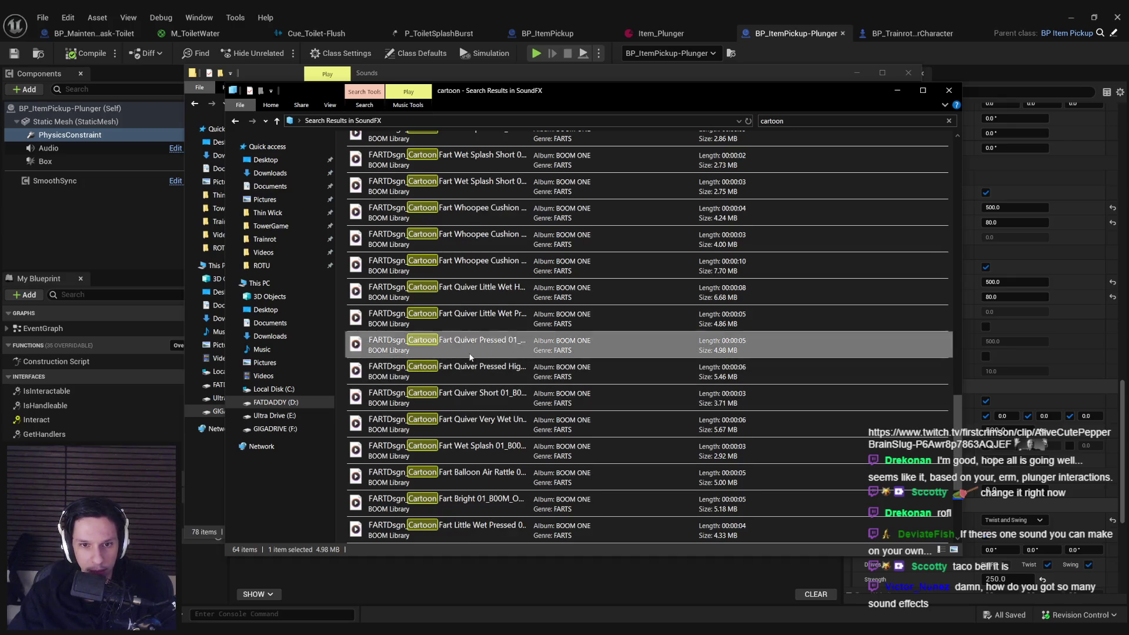
{"action": "double_click", "coordinate": [470, 347]}
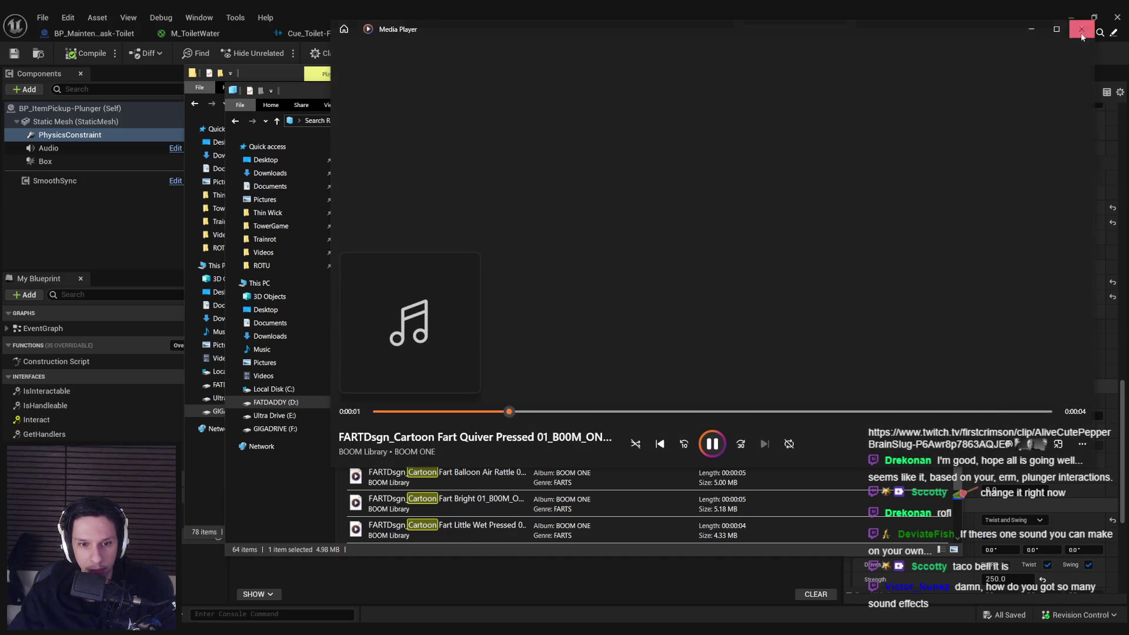
{"action": "left_click", "coordinate": [1081, 33]}
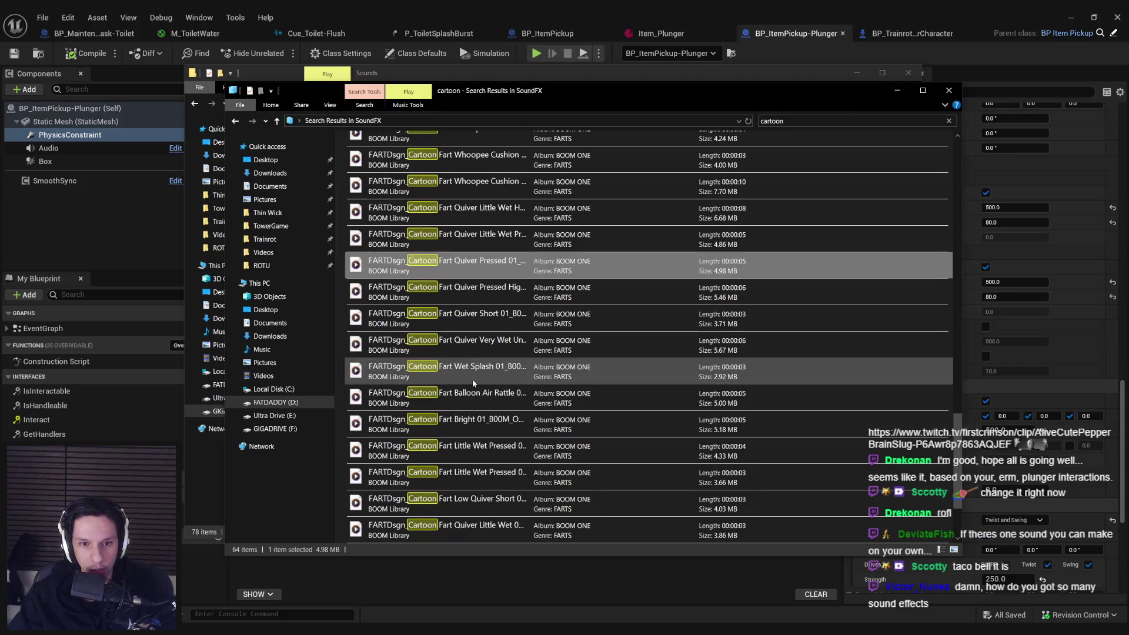
{"action": "double_click", "coordinate": [472, 371]}
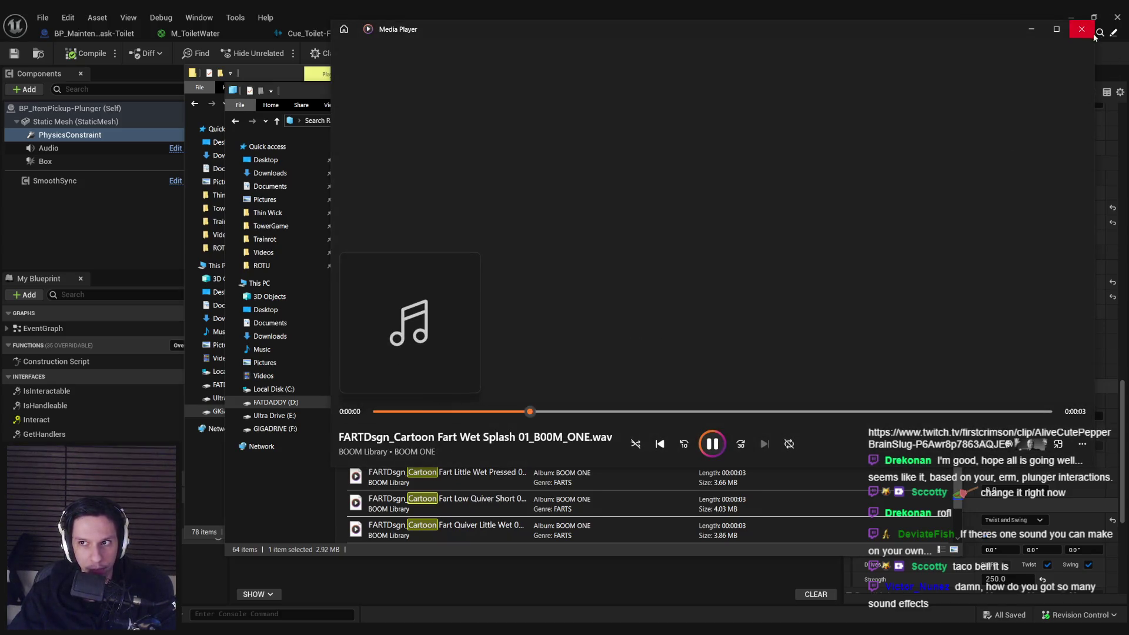
{"action": "left_click", "coordinate": [1081, 29]}
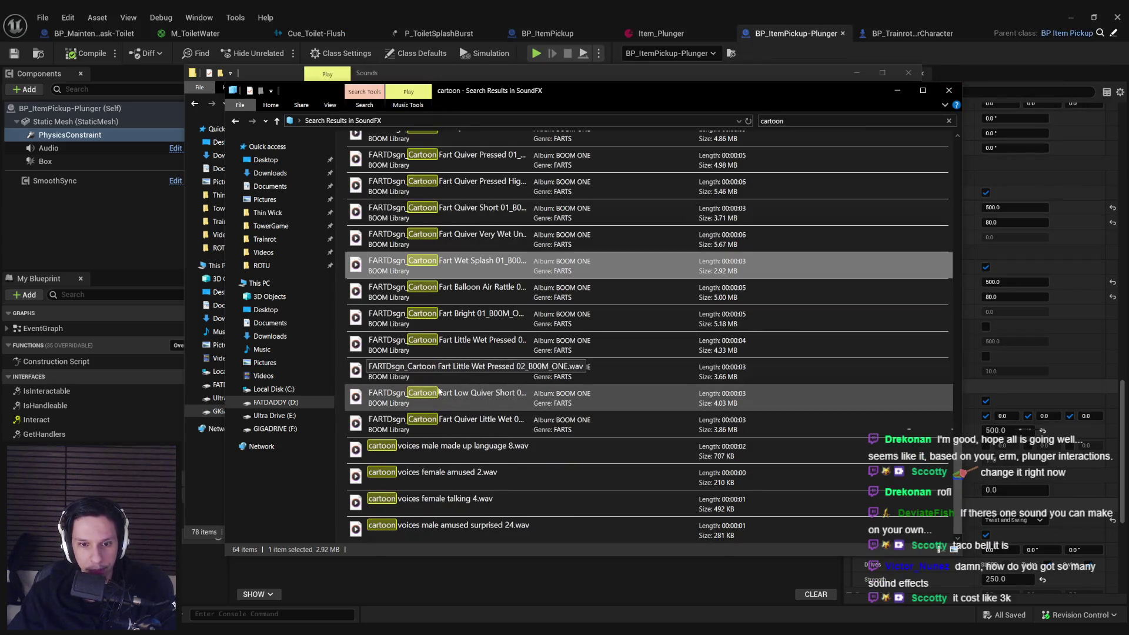
{"action": "scroll", "coordinate": [476, 424], "scroll_direction": "up", "scroll_amount": 5}
{"action": "scroll", "coordinate": [475, 418], "scroll_direction": "up", "scroll_amount": 6}
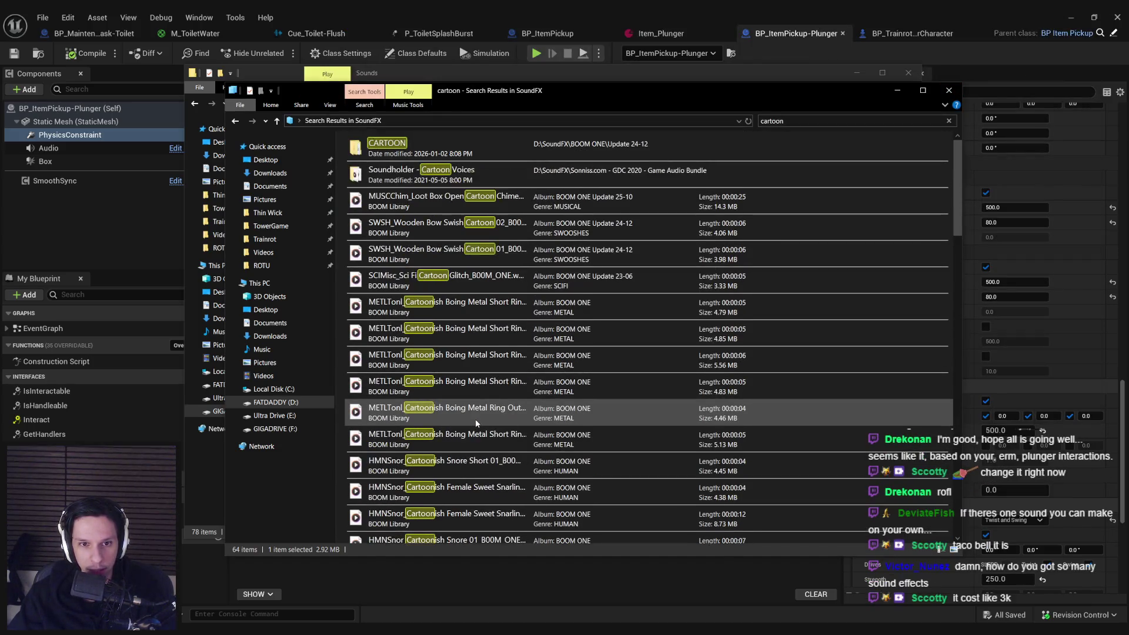
{"action": "key", "text": "alt+Left"}
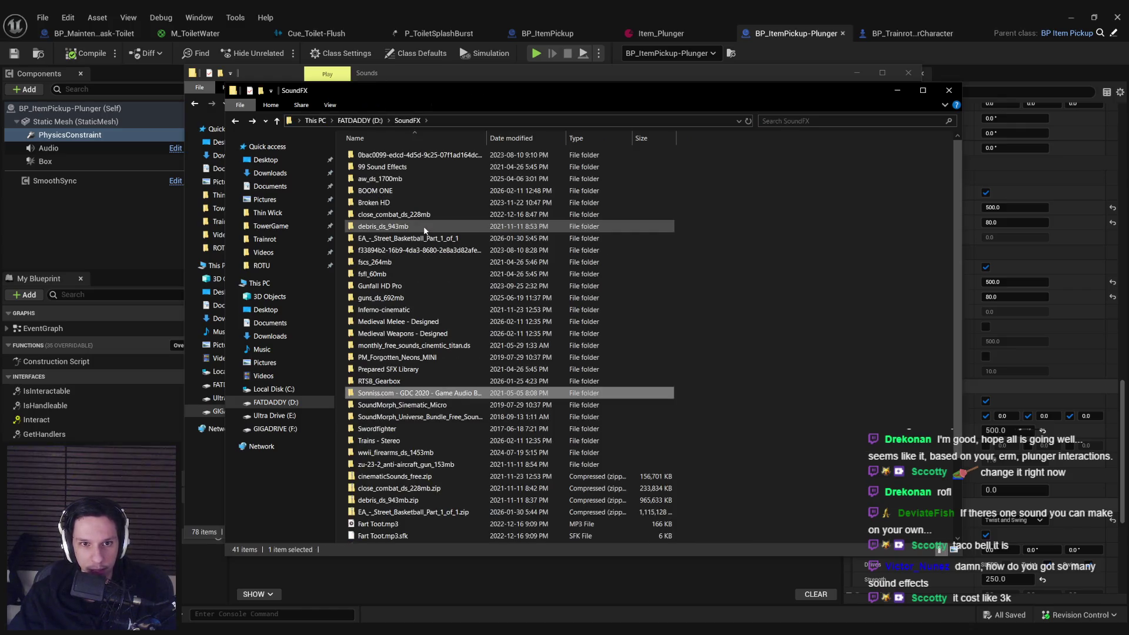
- Peek into the SoundMorph Universe Bundle, BOOM ONE and aw_ds_1700mb folders, returning to SoundFX each time
{"action": "scroll", "coordinate": [412, 429], "scroll_direction": "down", "scroll_amount": 3}
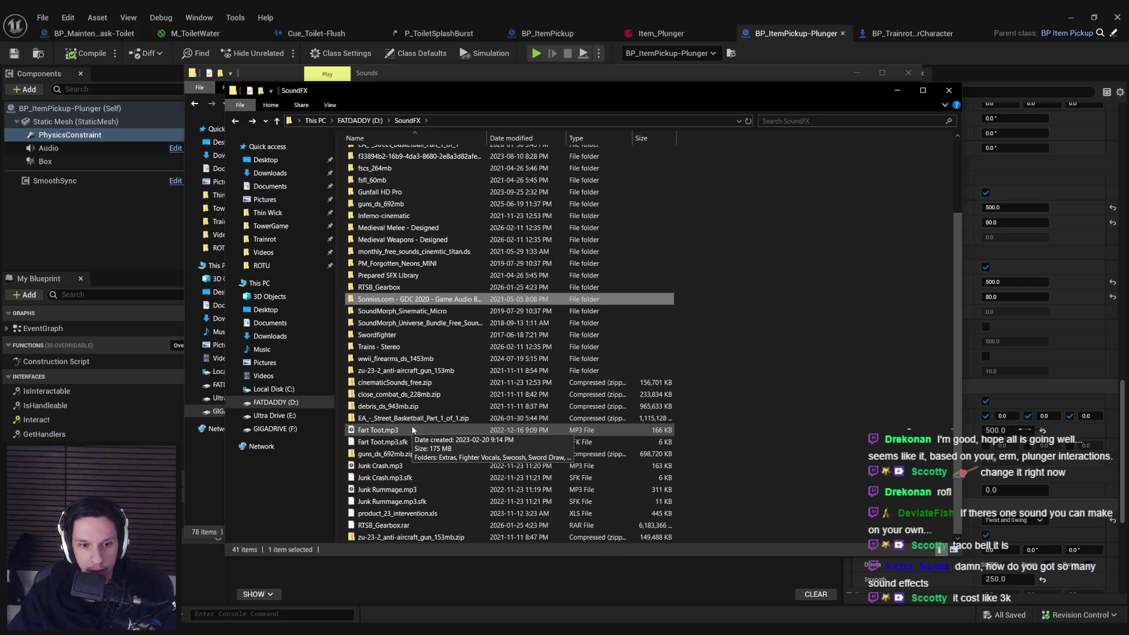
{"action": "scroll", "coordinate": [412, 425], "scroll_direction": "up", "scroll_amount": 3}
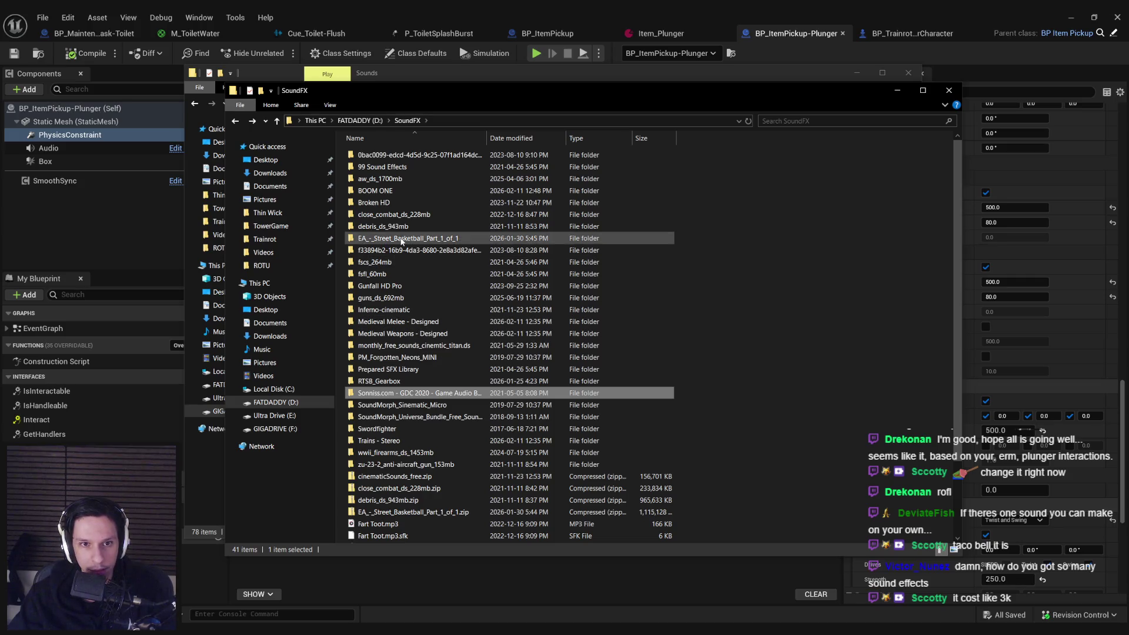
{"action": "double_click", "coordinate": [415, 414]}
{"action": "double_click", "coordinate": [377, 155]}
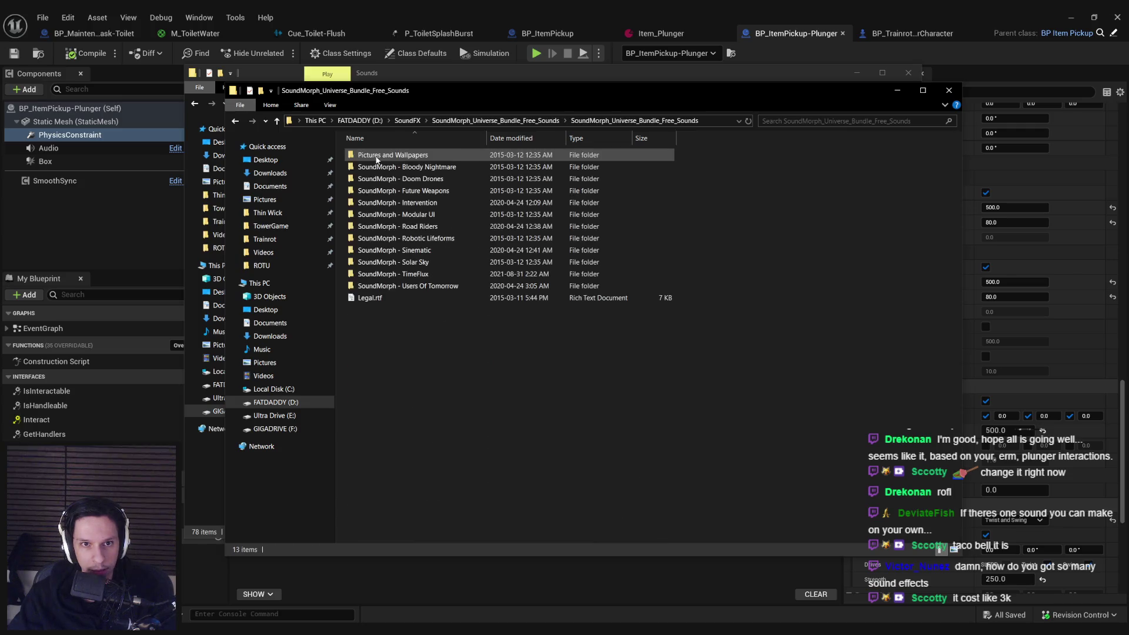
{"action": "key", "text": "alt+Left"}
{"action": "key", "text": "alt+Left"}
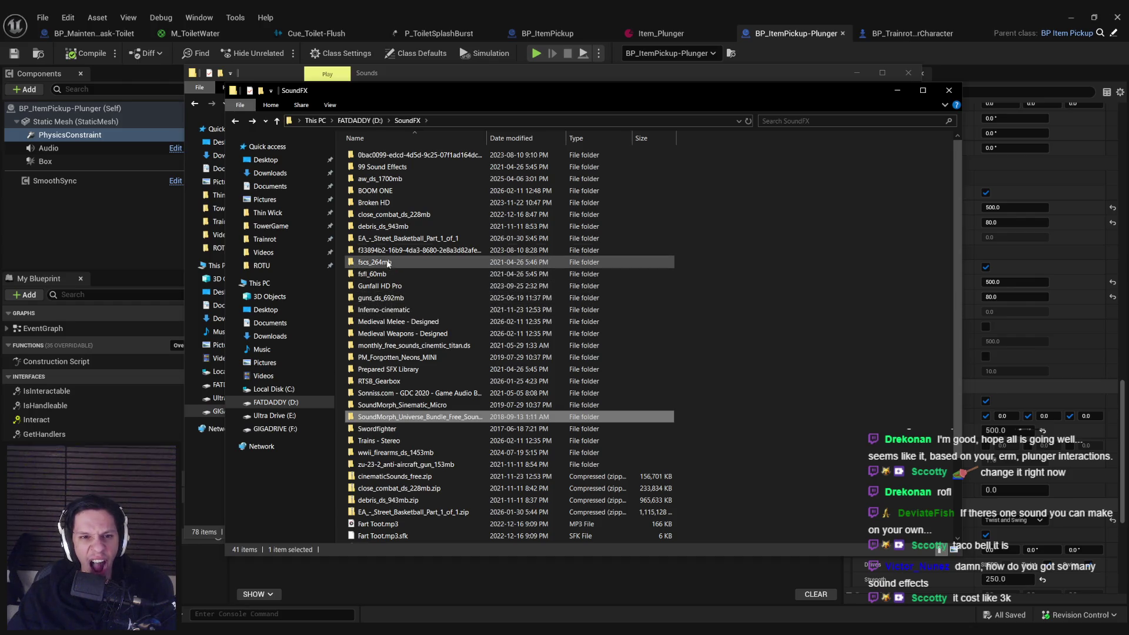
{"action": "double_click", "coordinate": [373, 190]}
{"action": "key", "text": "alt+Left"}
{"action": "double_click", "coordinate": [373, 179]}
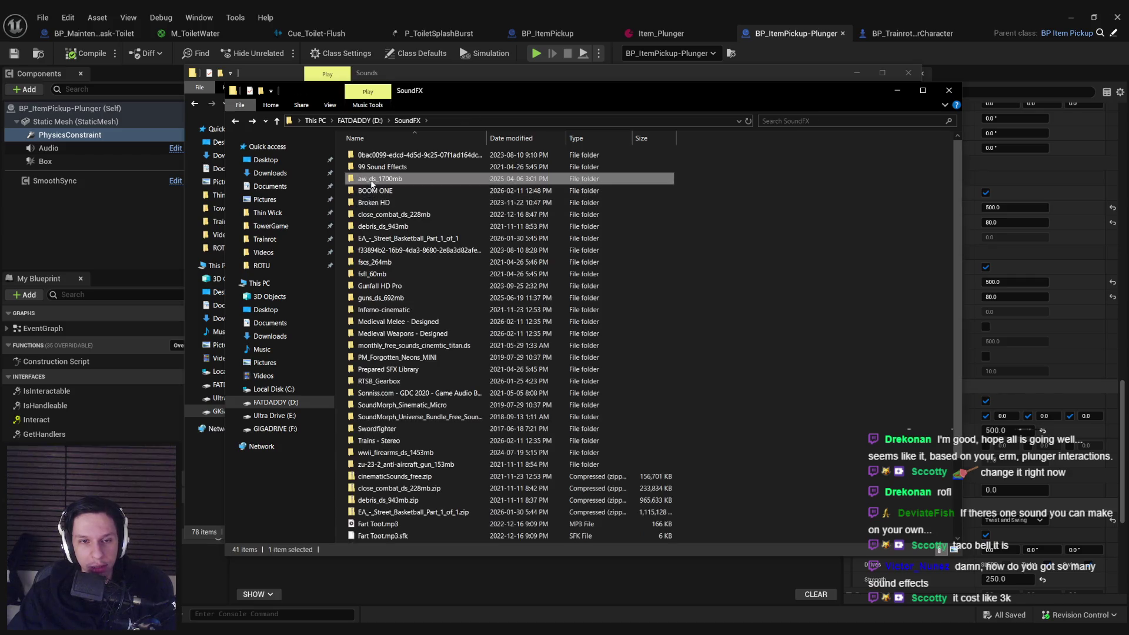
{"action": "key", "text": "alt+Left"}
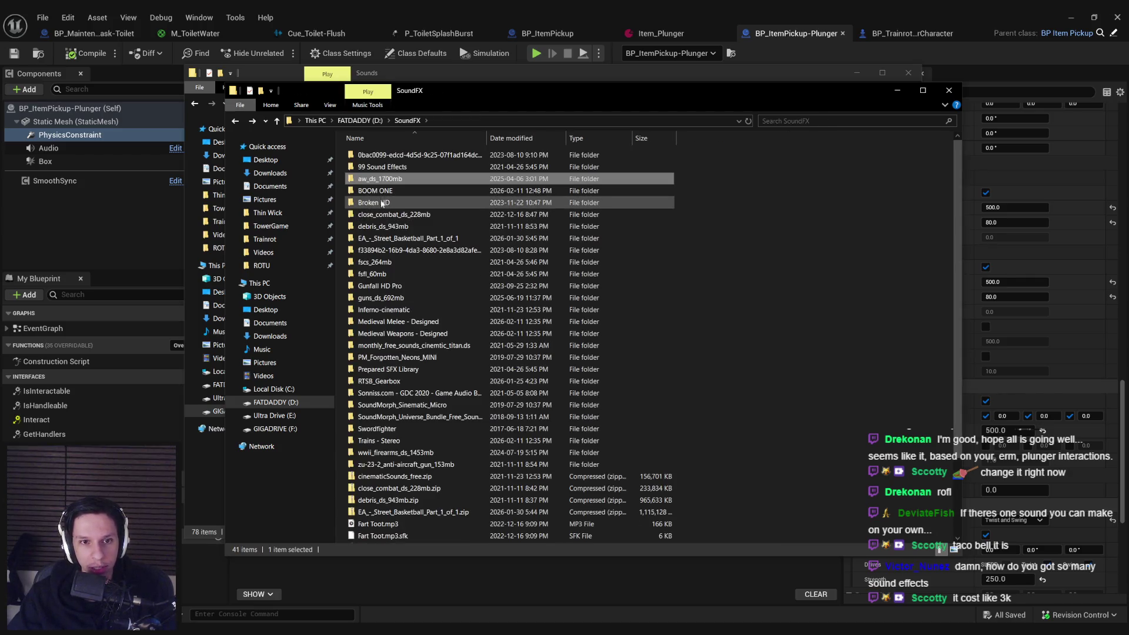
- Open BOOM ONE's Base Package, look inside FOLEY > PROP, then go back to Base Package
{"action": "double_click", "coordinate": [381, 191]}
{"action": "double_click", "coordinate": [381, 167]}
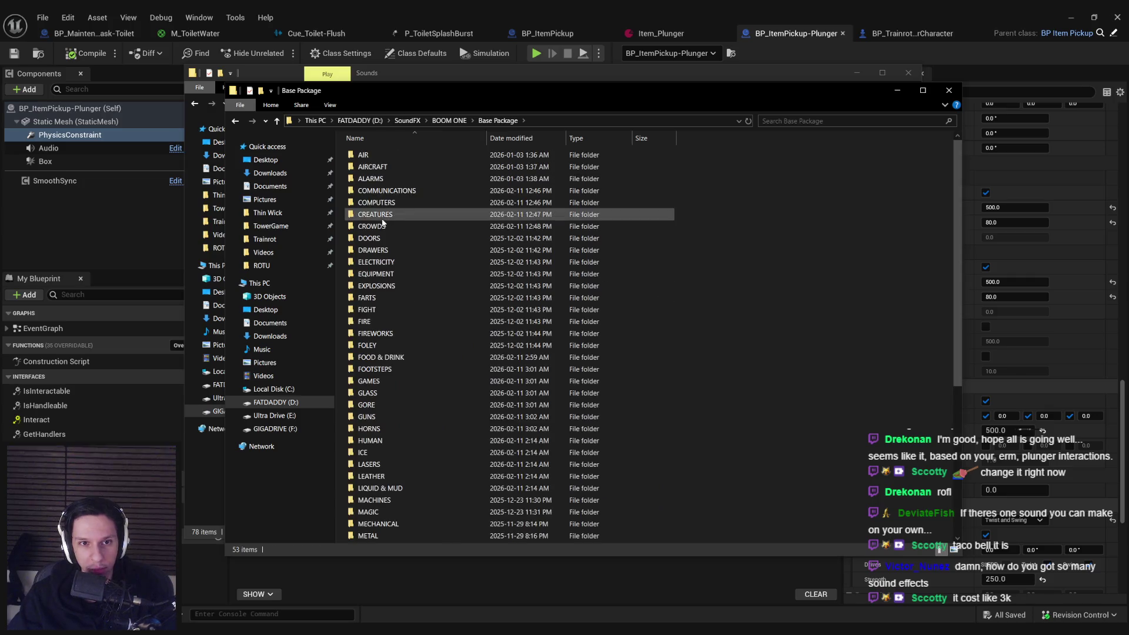
{"action": "scroll", "coordinate": [385, 244], "scroll_direction": "down", "scroll_amount": 7}
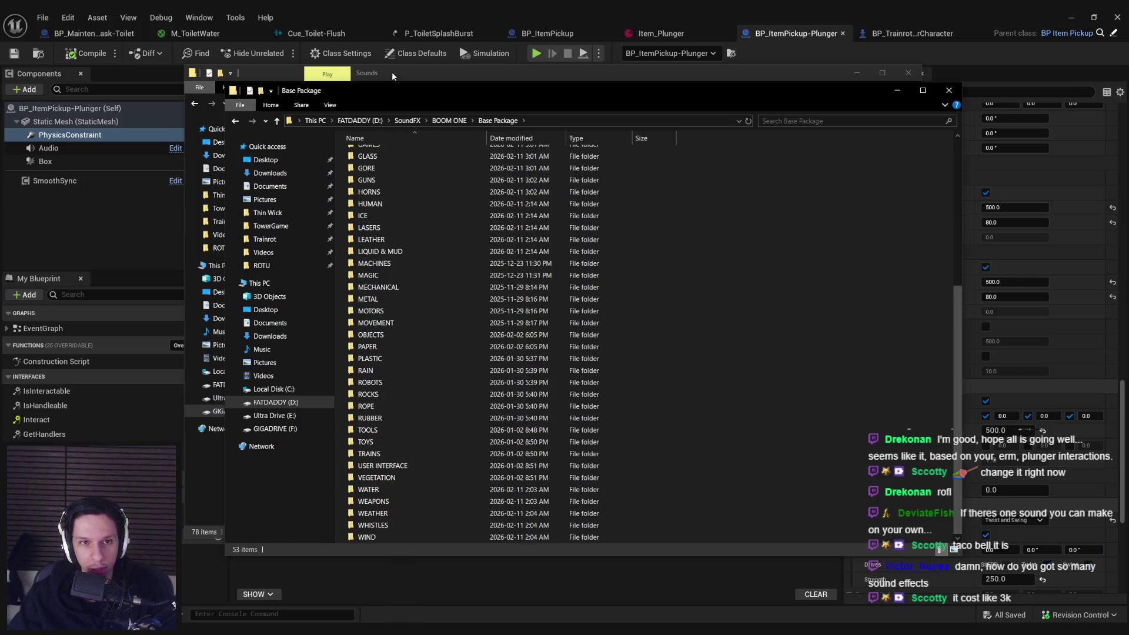
{"action": "scroll", "coordinate": [385, 268], "scroll_direction": "up", "scroll_amount": 6}
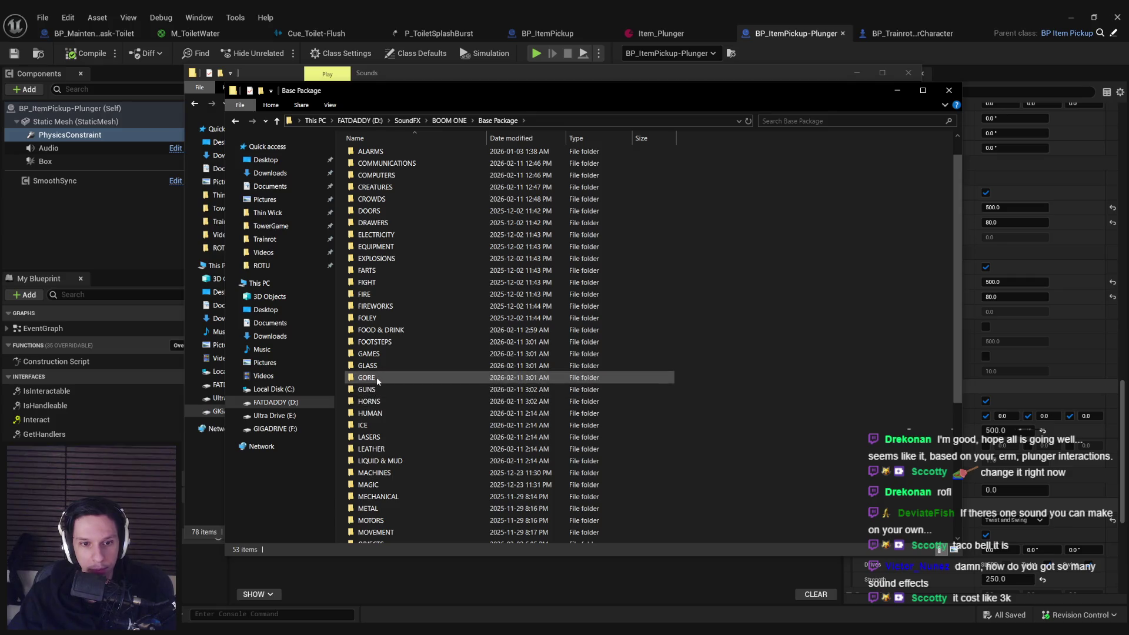
{"action": "scroll", "coordinate": [376, 377], "scroll_direction": "up", "scroll_amount": 1}
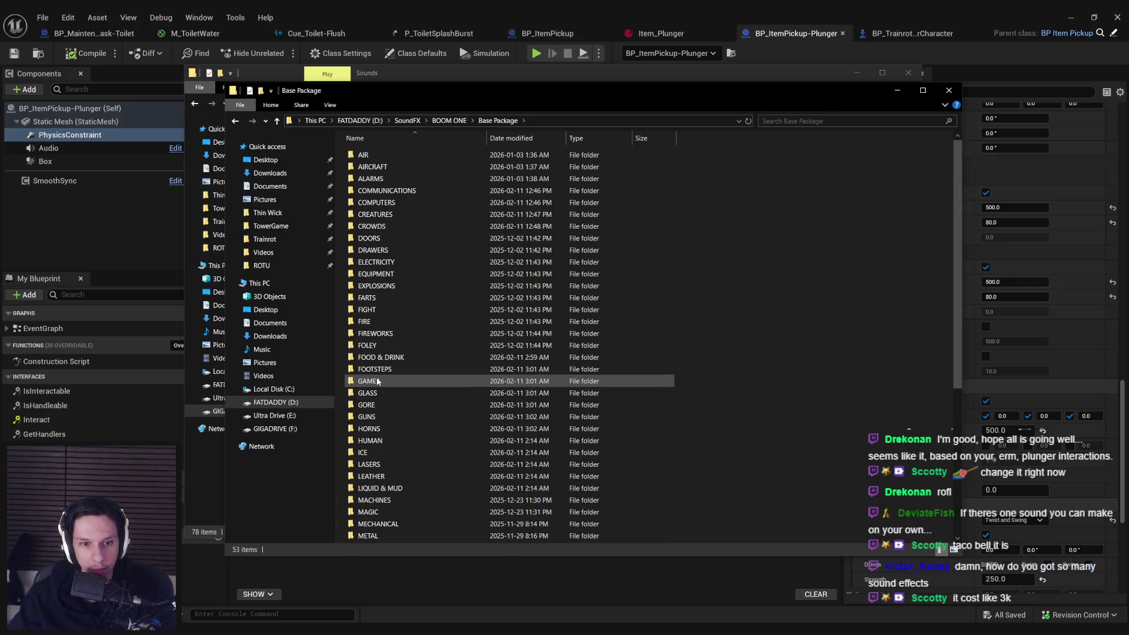
{"action": "double_click", "coordinate": [370, 345]}
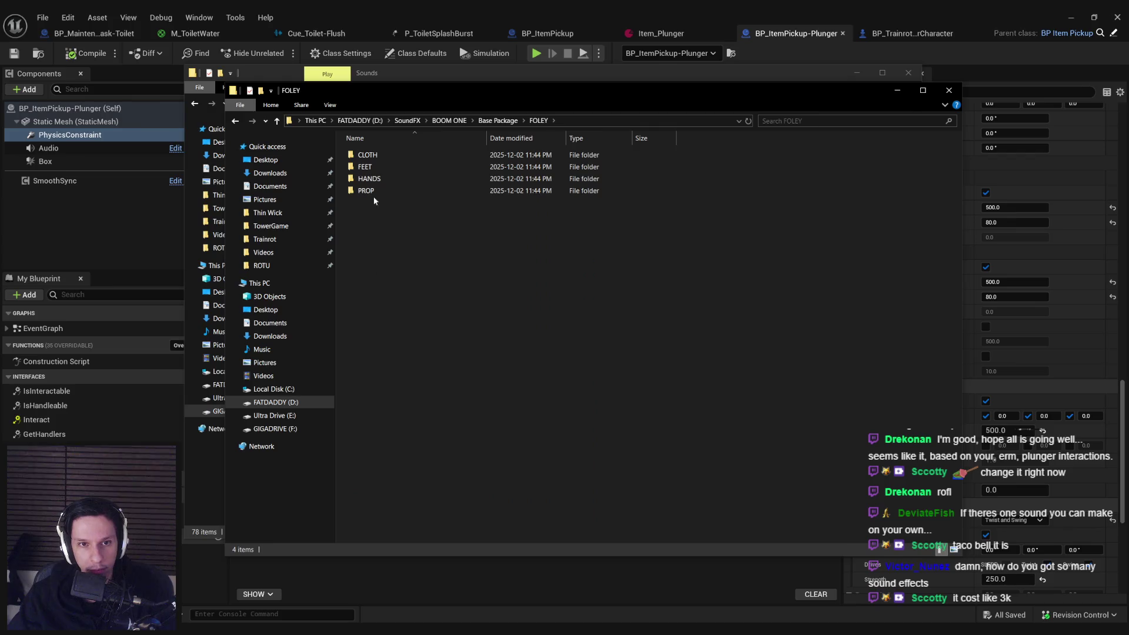
{"action": "double_click", "coordinate": [371, 192]}
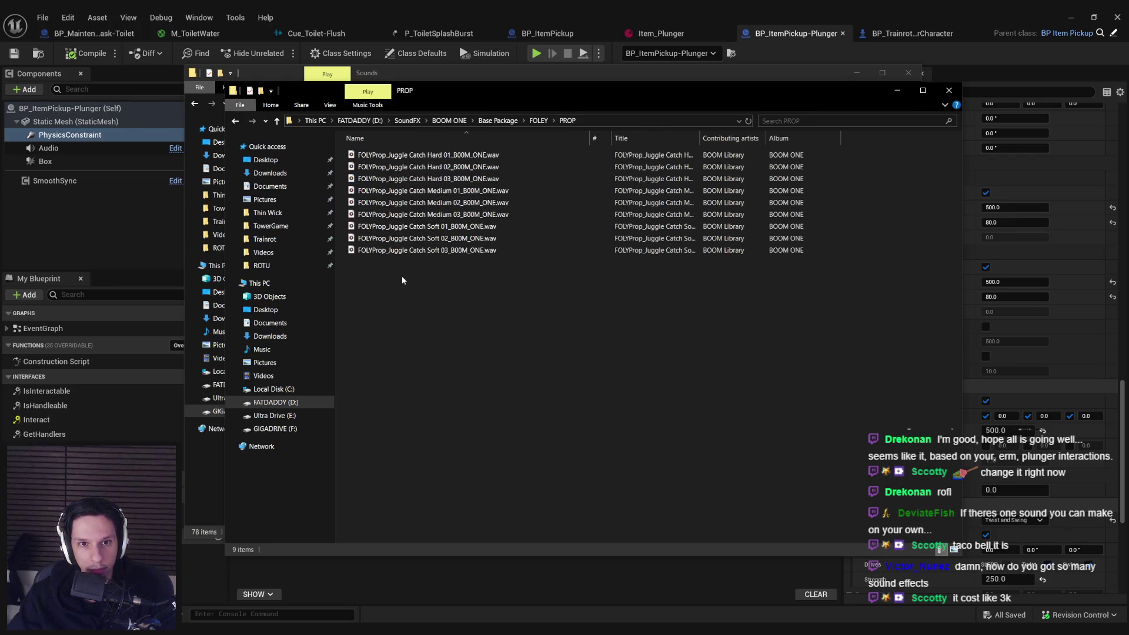
{"action": "key", "text": "BackSpace"}
{"action": "key", "text": "BackSpace"}
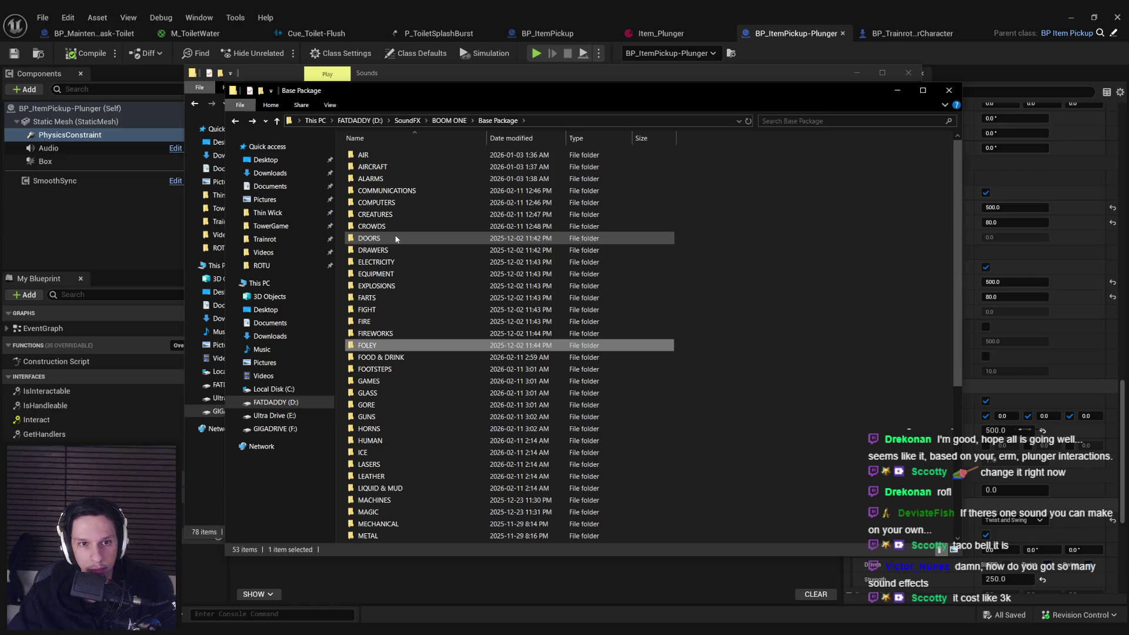
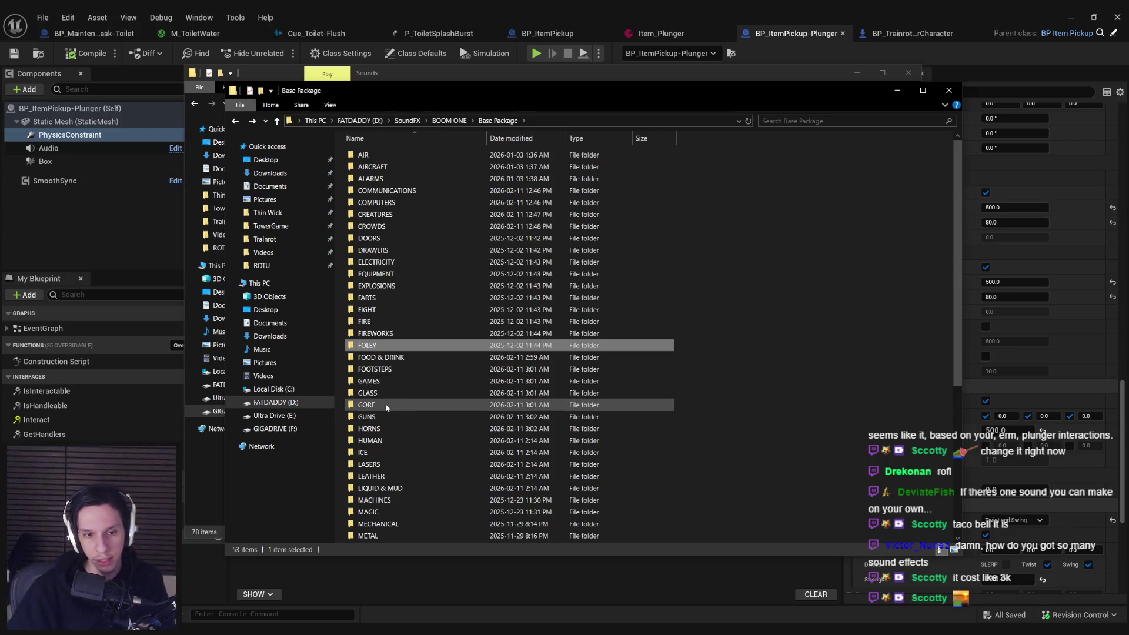
- Peek into the HUMAN category, then go back and open the OBJECTS category
{"action": "double_click", "coordinate": [374, 441]}
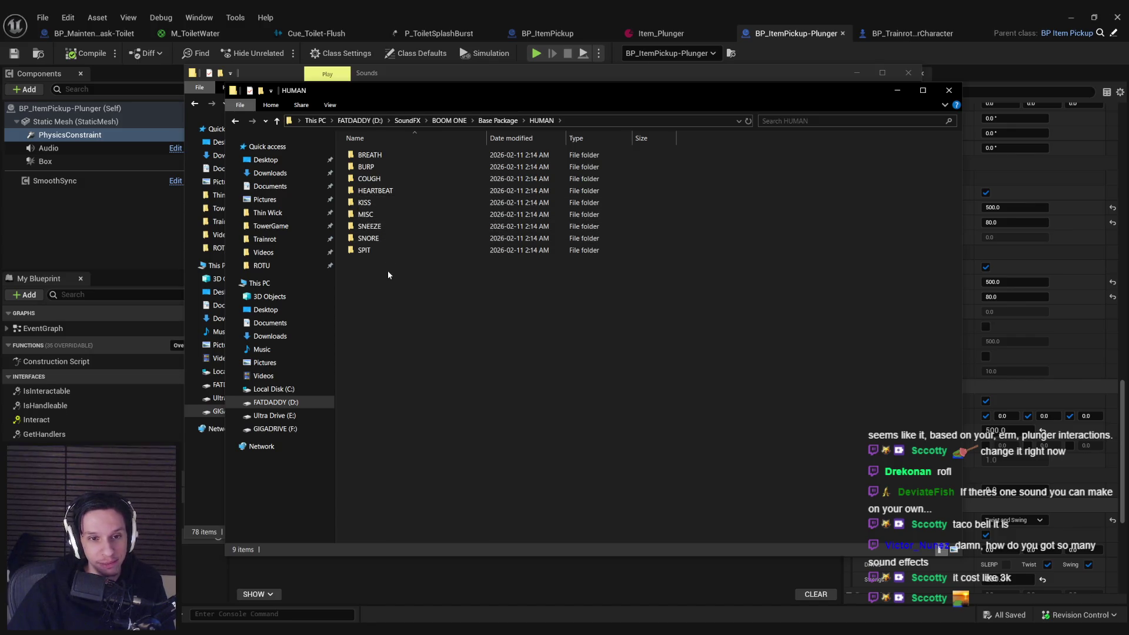
{"action": "key", "text": "alt+Left"}
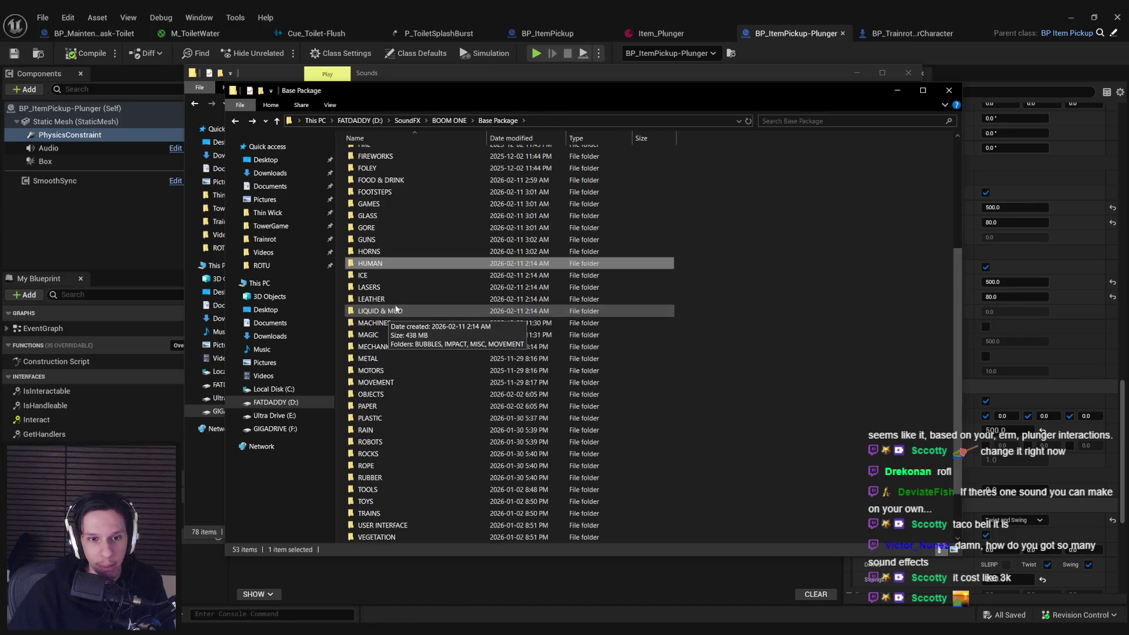
{"action": "scroll", "coordinate": [397, 307], "scroll_direction": "down", "scroll_amount": 2}
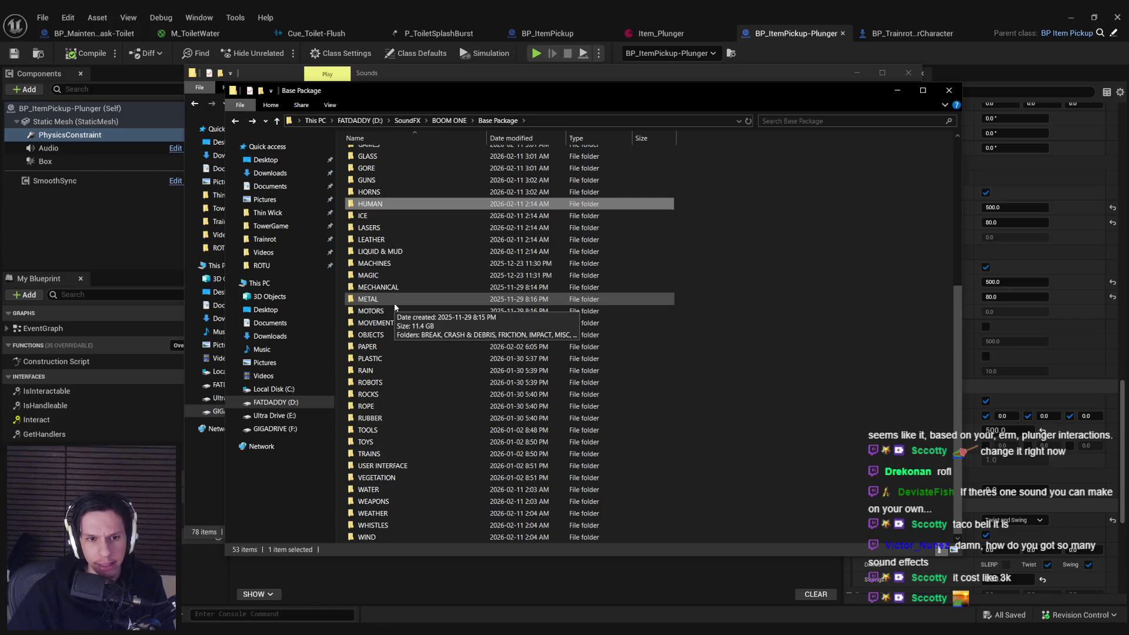
{"action": "double_click", "coordinate": [371, 335]}
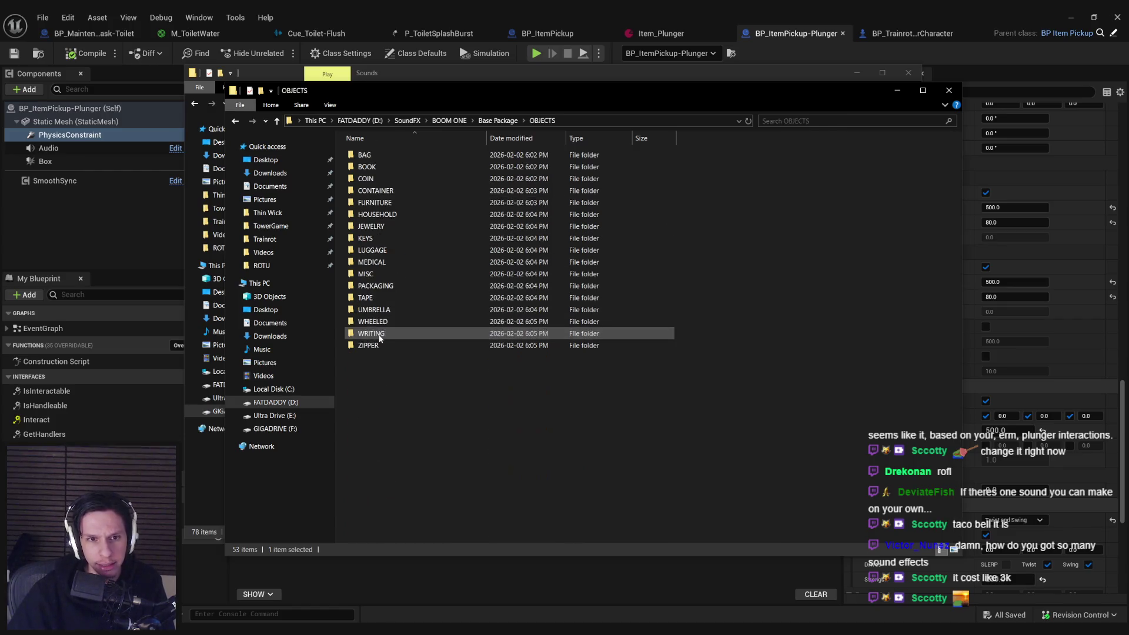
- Open CONTAINER, widen the Name column, and play the Carton Box Small Open Soft 01 clip
{"action": "double_click", "coordinate": [374, 190]}
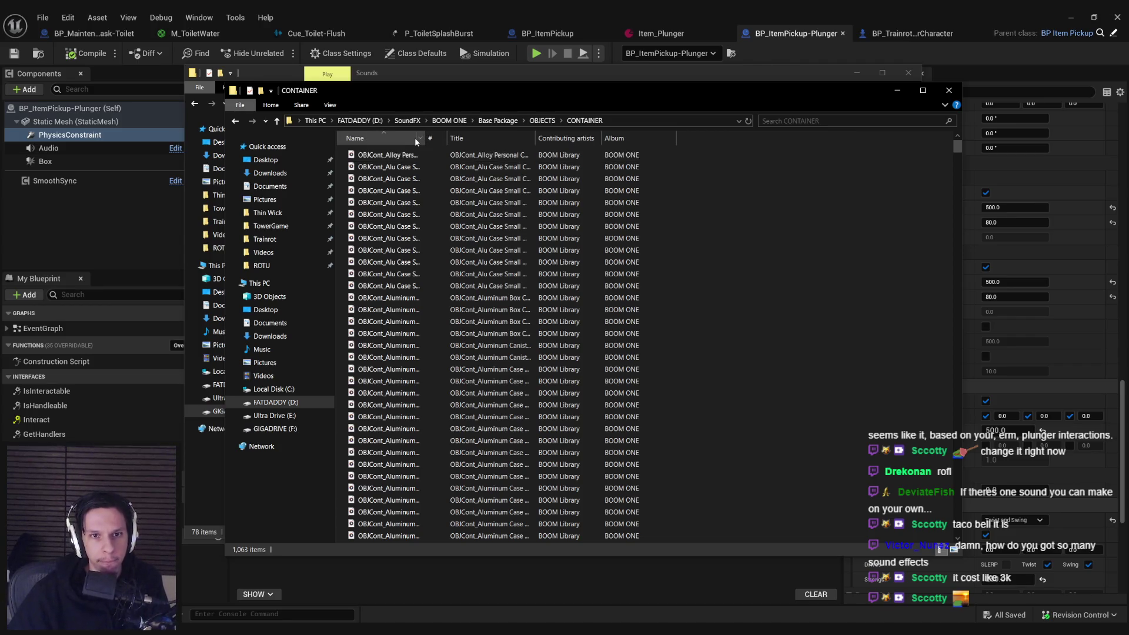
{"action": "left_click_drag", "start_coordinate": [424, 137], "coordinate": [612, 140]}
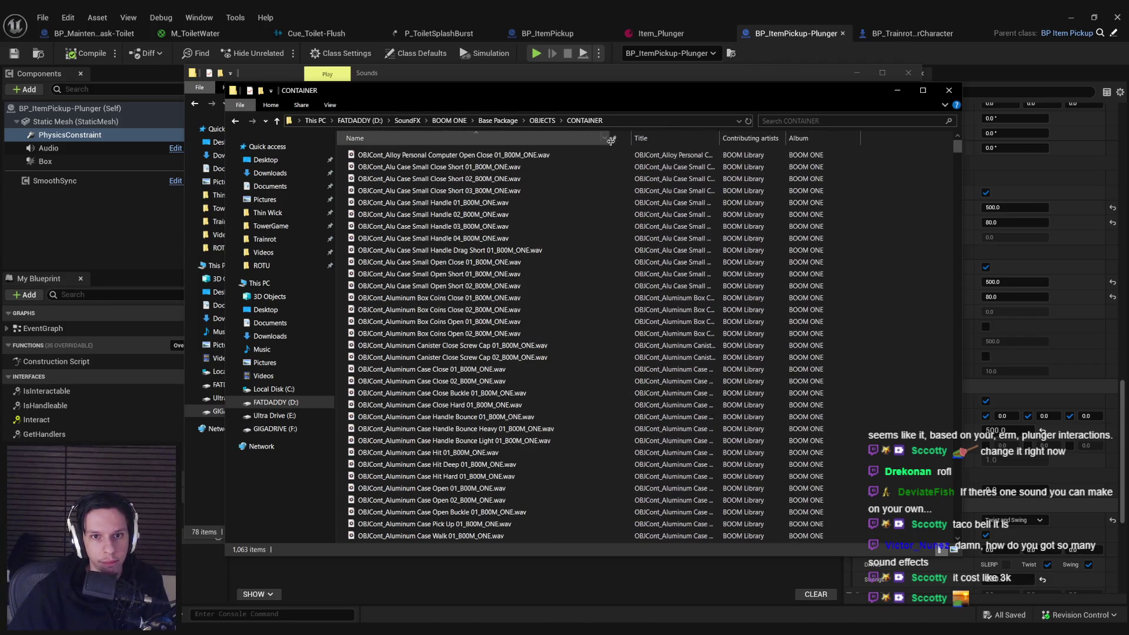
{"action": "scroll", "coordinate": [482, 312], "scroll_direction": "down", "scroll_amount": 7}
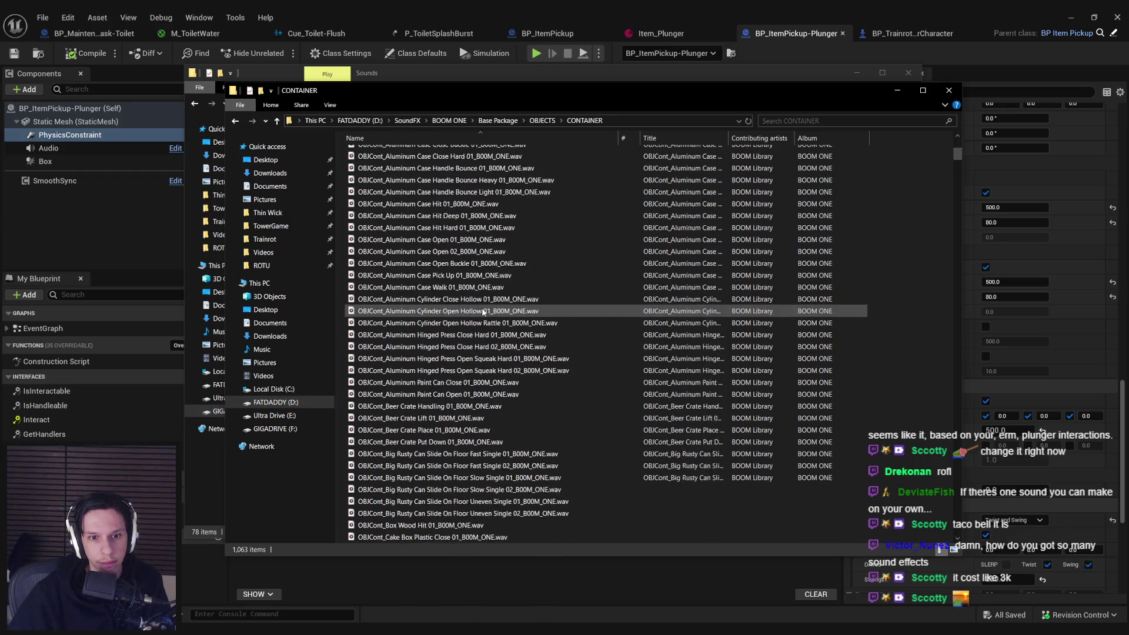
{"action": "scroll", "coordinate": [482, 312], "scroll_direction": "down", "scroll_amount": 4}
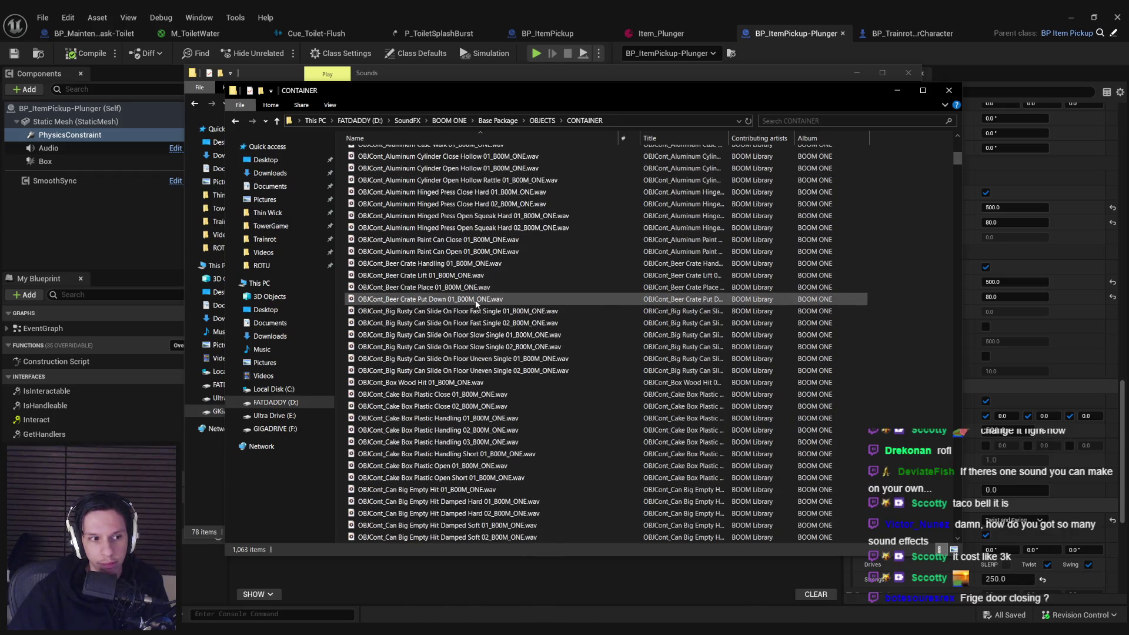
{"action": "scroll", "coordinate": [477, 303], "scroll_direction": "down", "scroll_amount": 2}
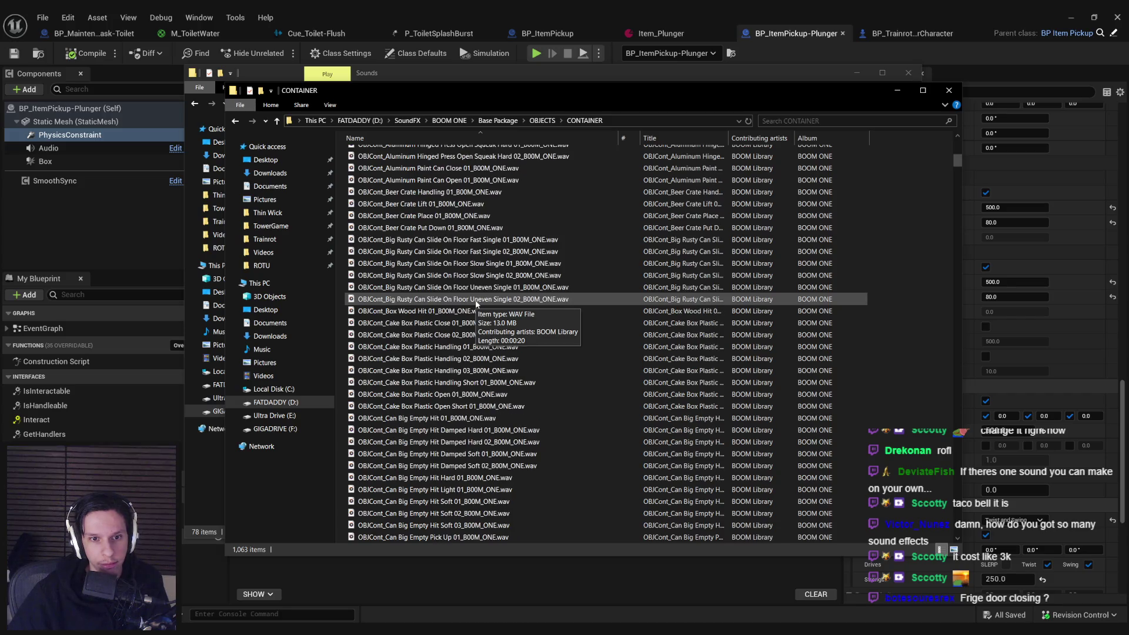
{"action": "scroll", "coordinate": [476, 302], "scroll_direction": "down", "scroll_amount": 7}
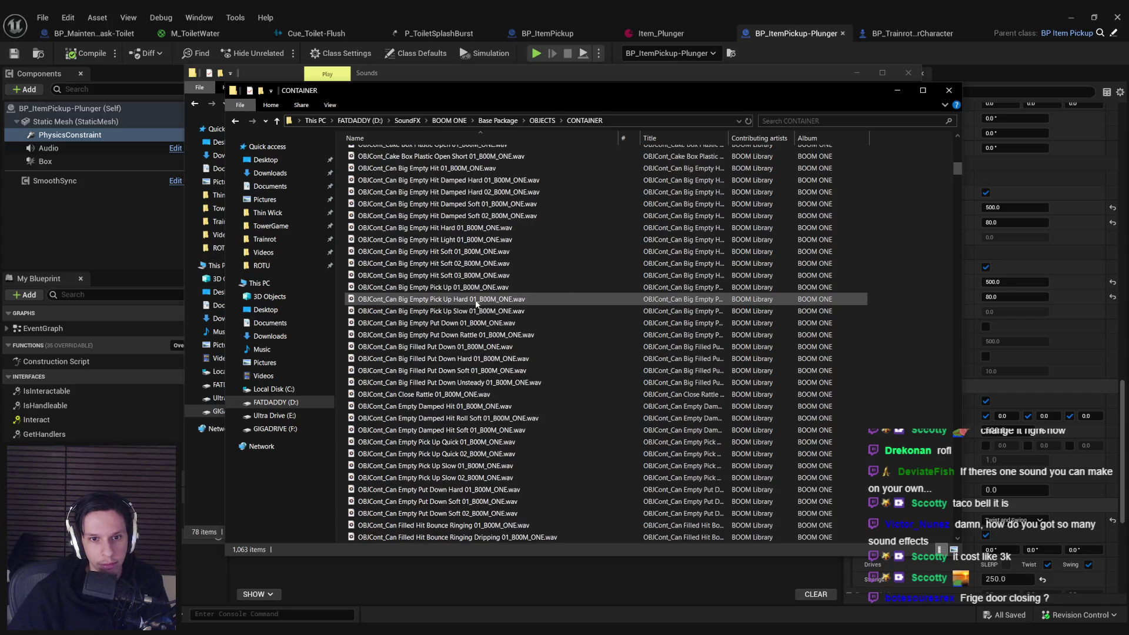
{"action": "scroll", "coordinate": [477, 303], "scroll_direction": "down", "scroll_amount": 3}
{"action": "scroll", "coordinate": [476, 303], "scroll_direction": "down", "scroll_amount": 2}
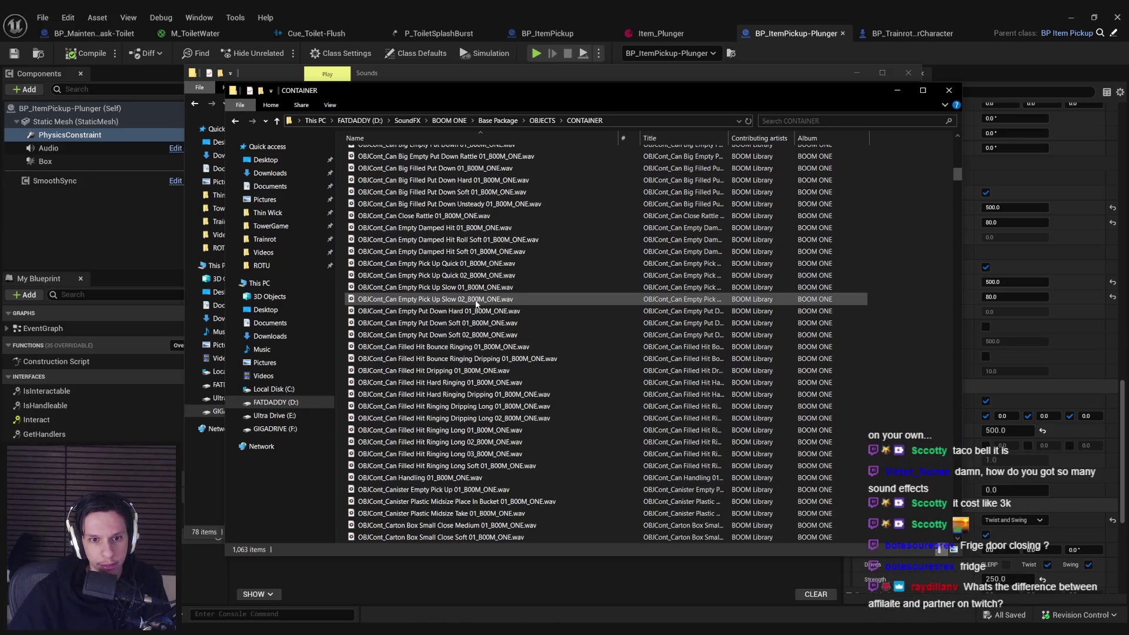
{"action": "scroll", "coordinate": [476, 303], "scroll_direction": "down", "scroll_amount": 2}
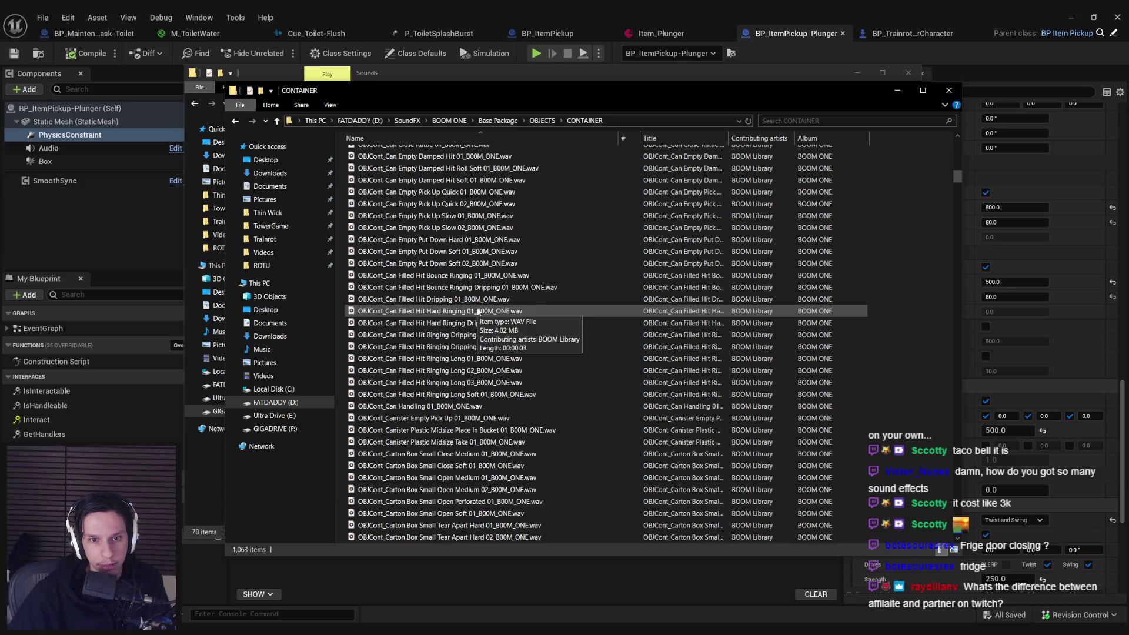
{"action": "scroll", "coordinate": [478, 313], "scroll_direction": "down", "scroll_amount": 1}
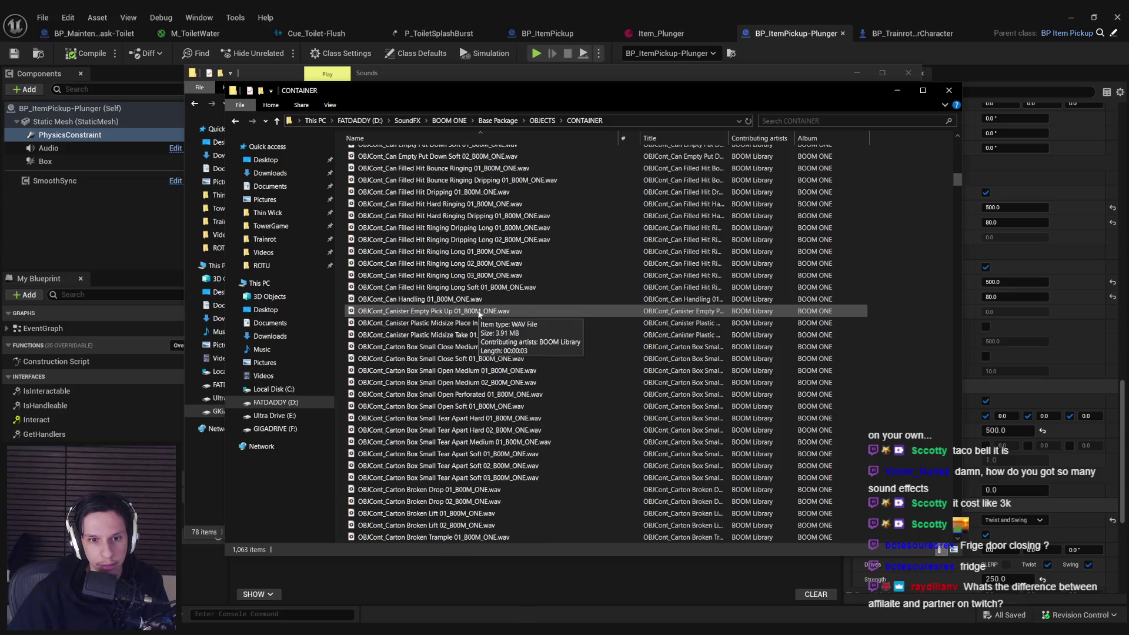
{"action": "scroll", "coordinate": [480, 314], "scroll_direction": "down", "scroll_amount": 5}
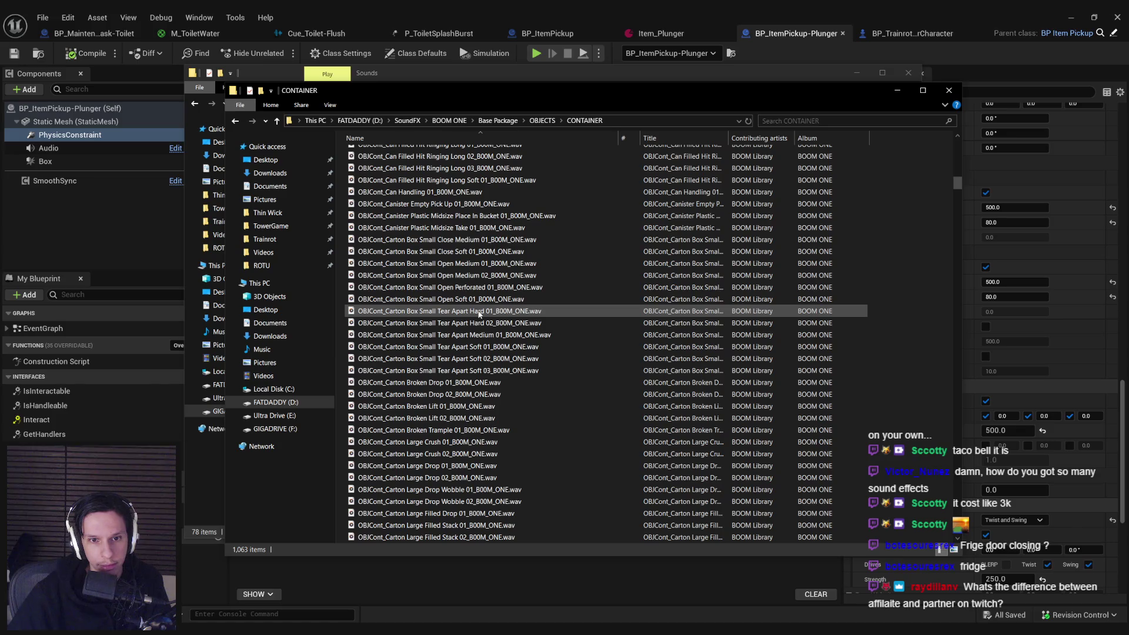
{"action": "double_click", "coordinate": [475, 300]}
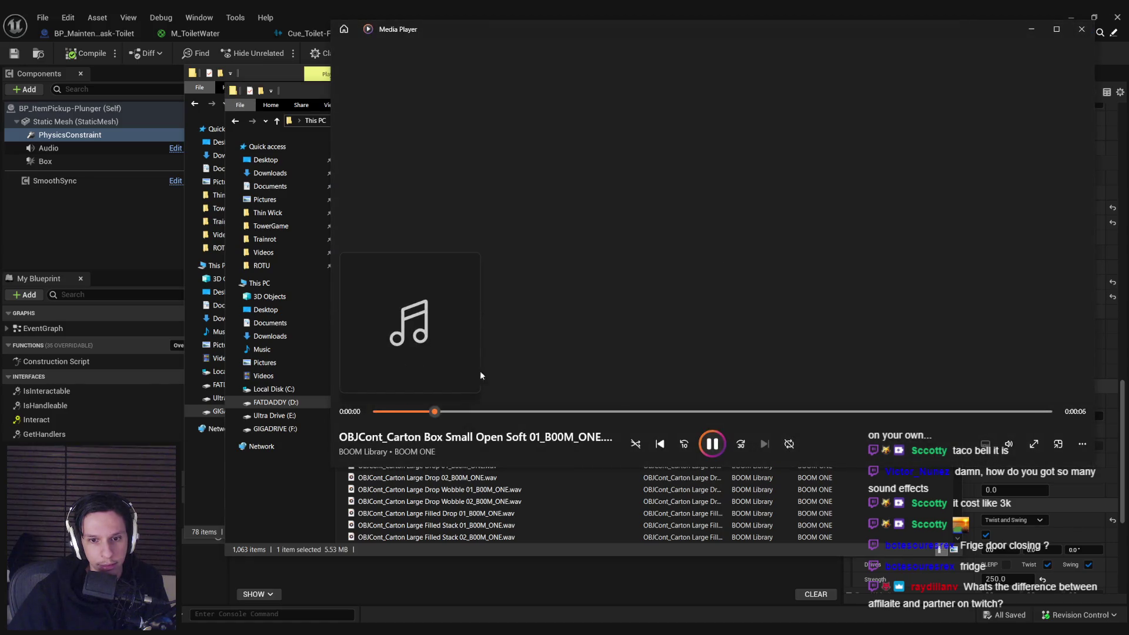
- Preview the Carton Large Drop Wobble 01 and Carton Large Filled Drop 01 sounds
{"action": "double_click", "coordinate": [465, 490]}
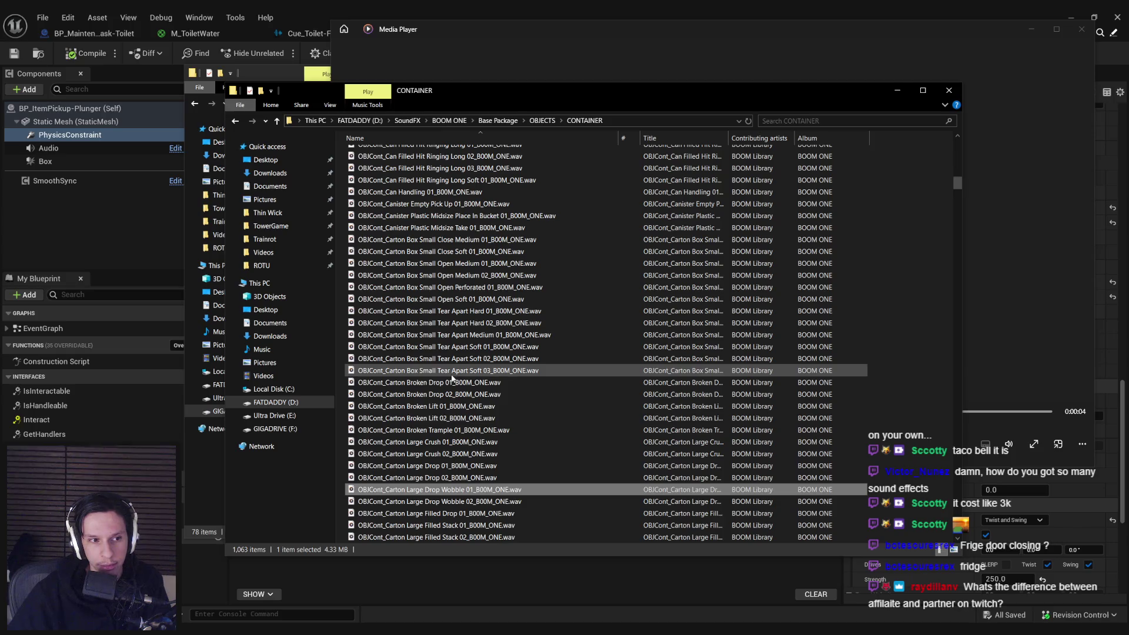
{"action": "double_click", "coordinate": [563, 512]}
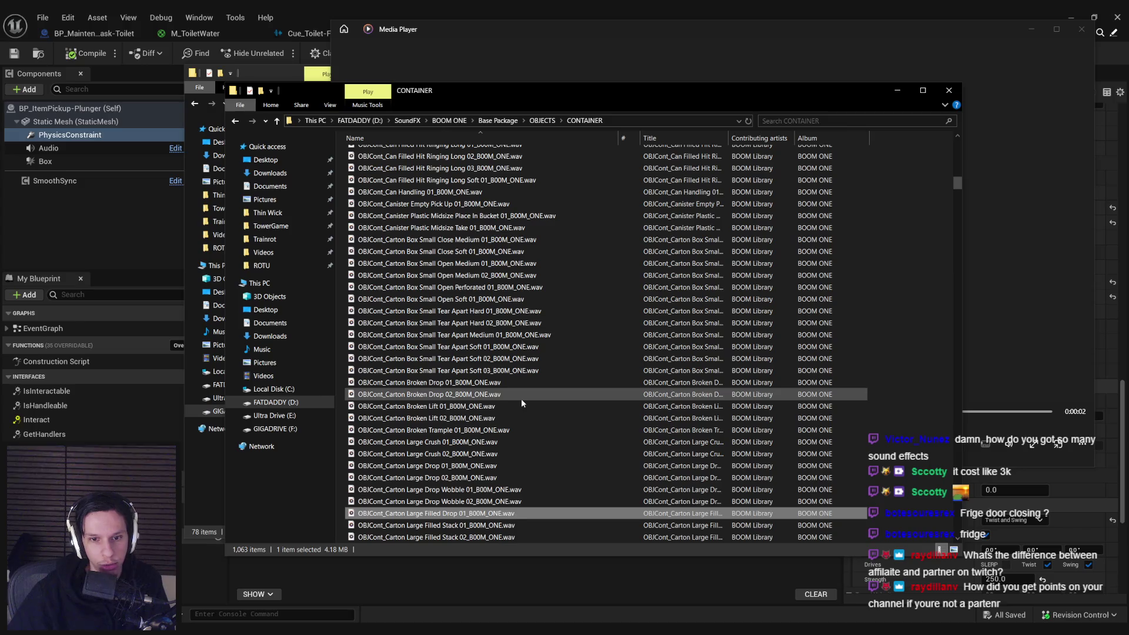
{"action": "scroll", "coordinate": [521, 399], "scroll_direction": "down", "scroll_amount": 7}
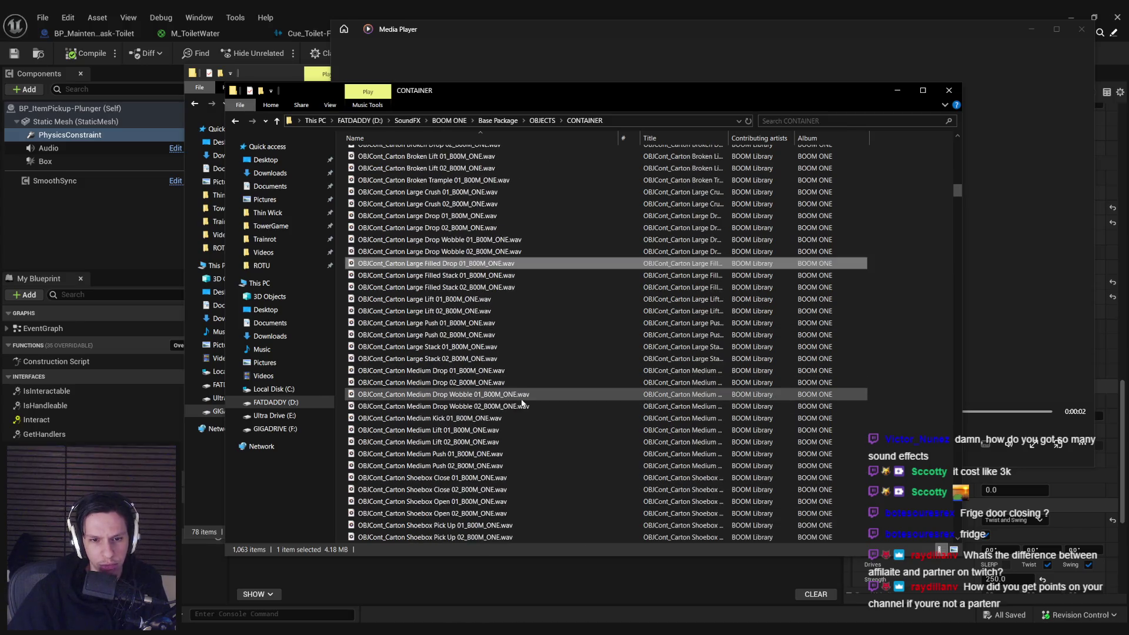
{"action": "scroll", "coordinate": [521, 402], "scroll_direction": "down", "scroll_amount": 4}
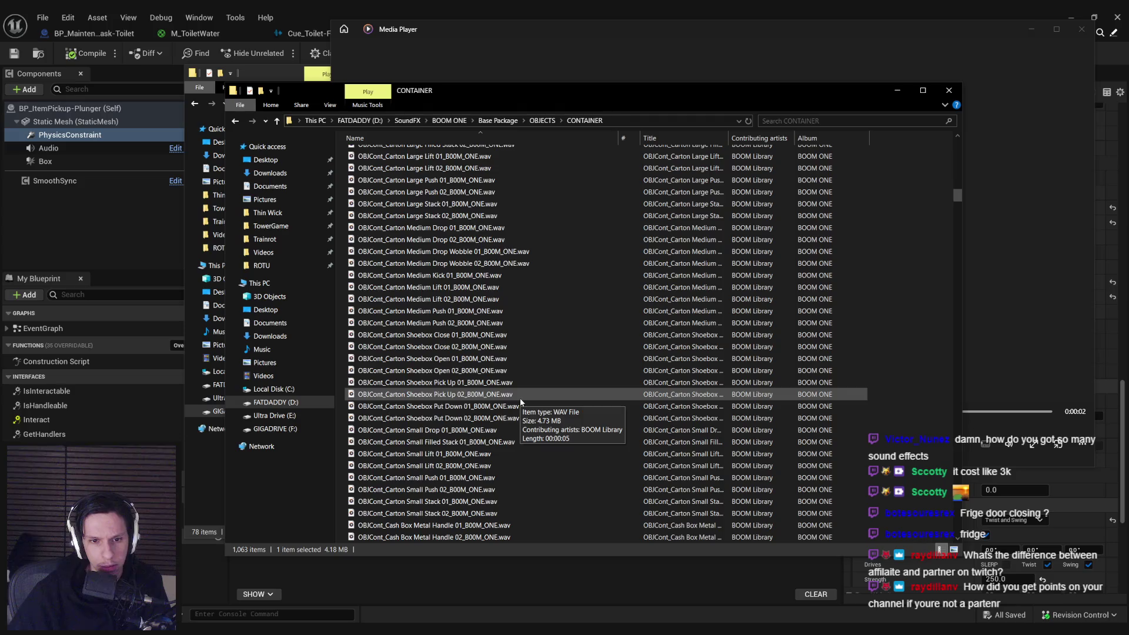
{"action": "scroll", "coordinate": [520, 400], "scroll_direction": "down", "scroll_amount": 1}
{"action": "scroll", "coordinate": [521, 400], "scroll_direction": "down", "scroll_amount": 1}
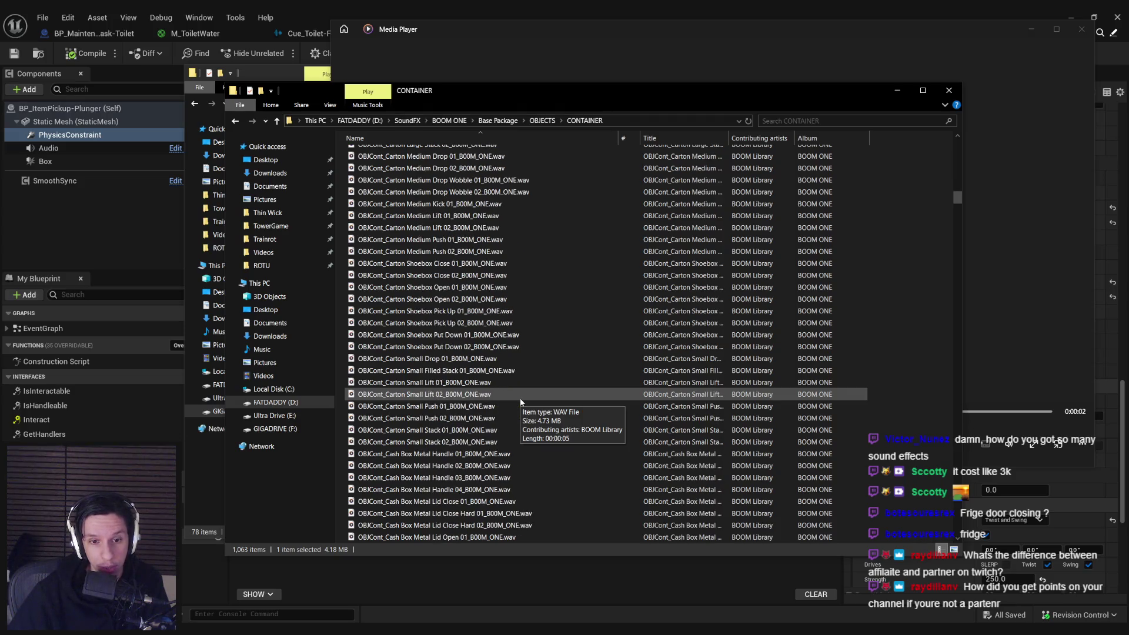
{"action": "scroll", "coordinate": [520, 401], "scroll_direction": "down", "scroll_amount": 2}
{"action": "scroll", "coordinate": [521, 401], "scroll_direction": "down", "scroll_amount": 5}
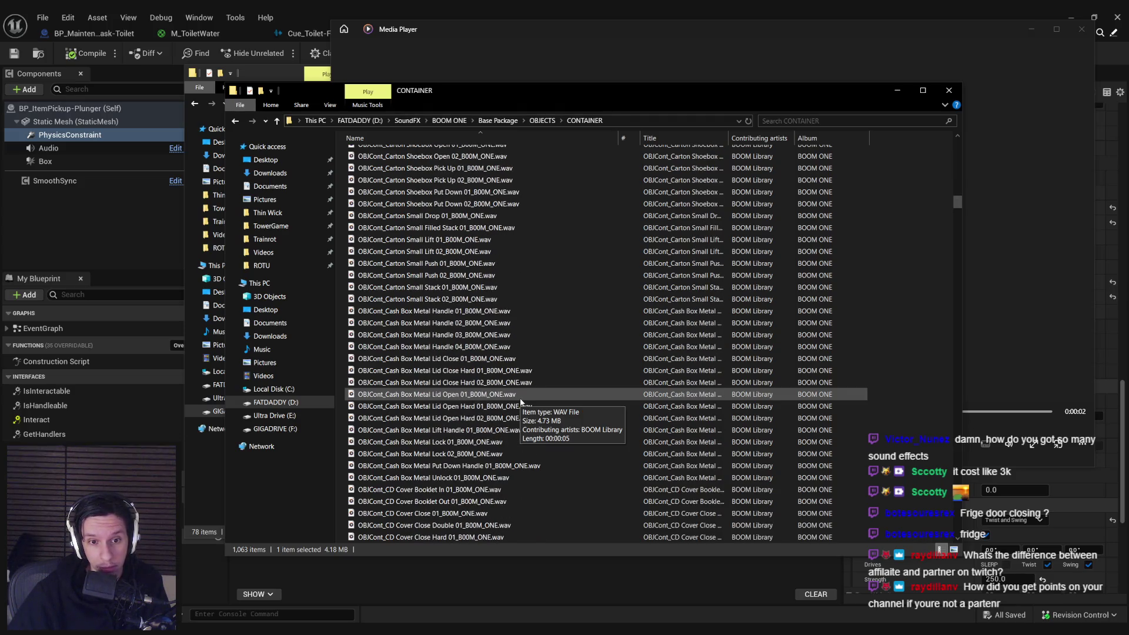
{"action": "scroll", "coordinate": [519, 397], "scroll_direction": "down", "scroll_amount": 11}
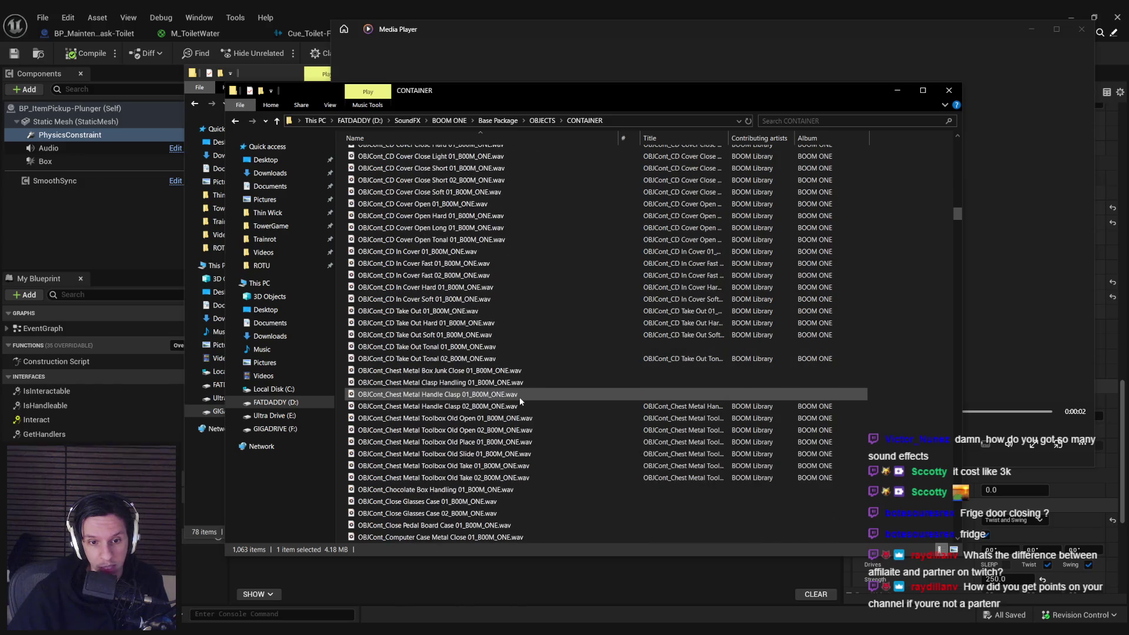
{"action": "scroll", "coordinate": [520, 401], "scroll_direction": "down", "scroll_amount": 4}
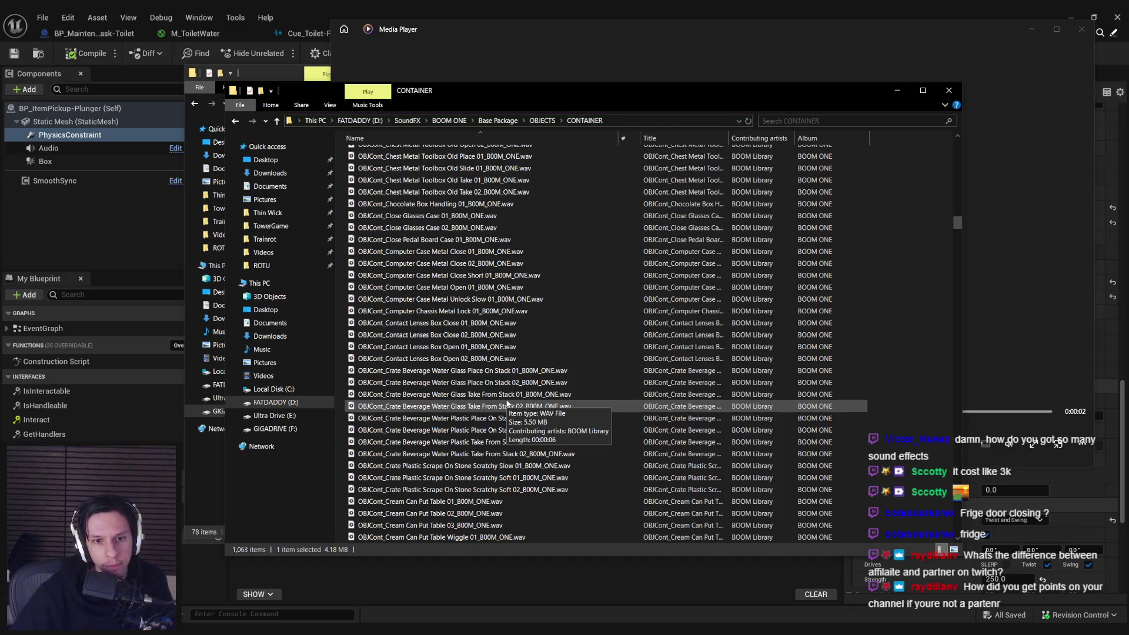
- Browse the remaining CONTAINER WAV files, then go back up to OBJECTS
{"action": "scroll", "coordinate": [512, 402], "scroll_direction": "down", "scroll_amount": 6}
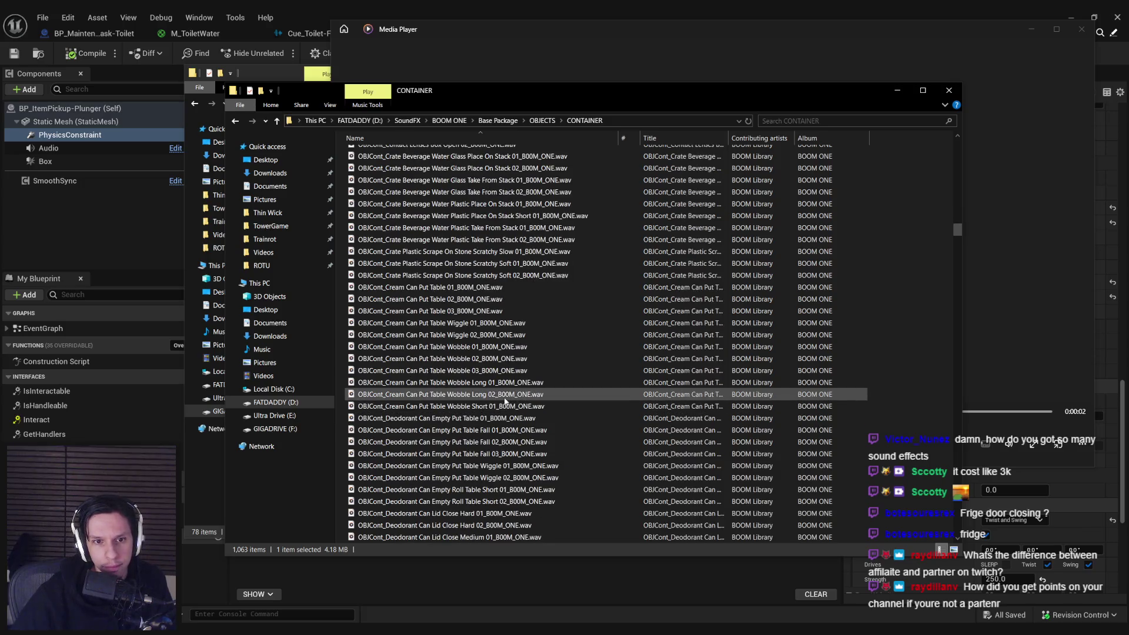
{"action": "scroll", "coordinate": [505, 400], "scroll_direction": "down", "scroll_amount": 13}
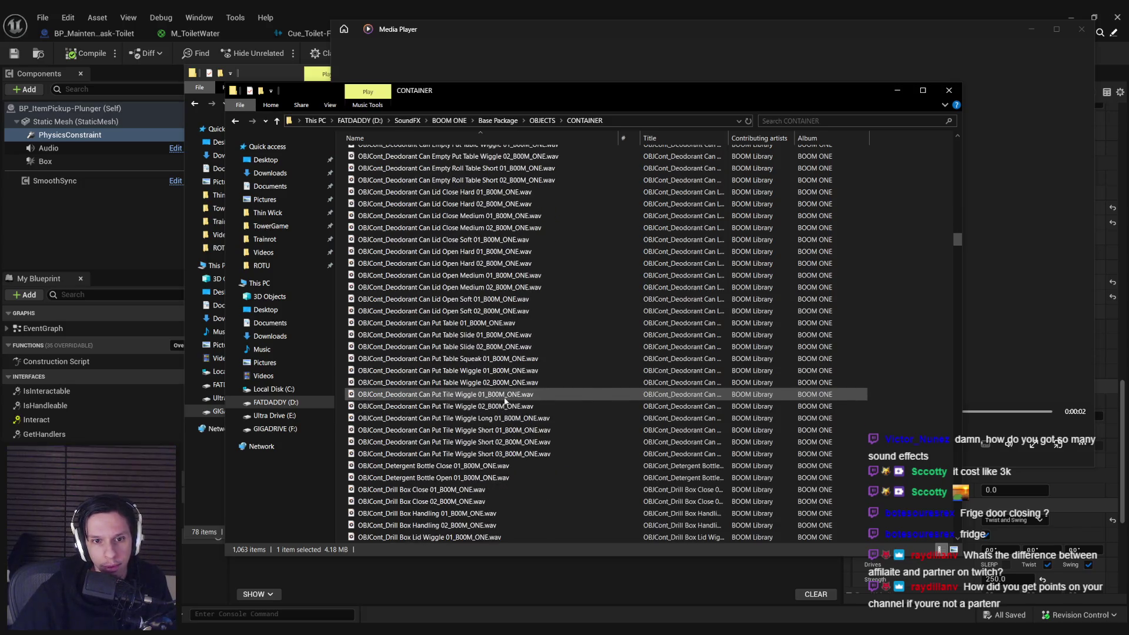
{"action": "scroll", "coordinate": [505, 400], "scroll_direction": "down", "scroll_amount": 11}
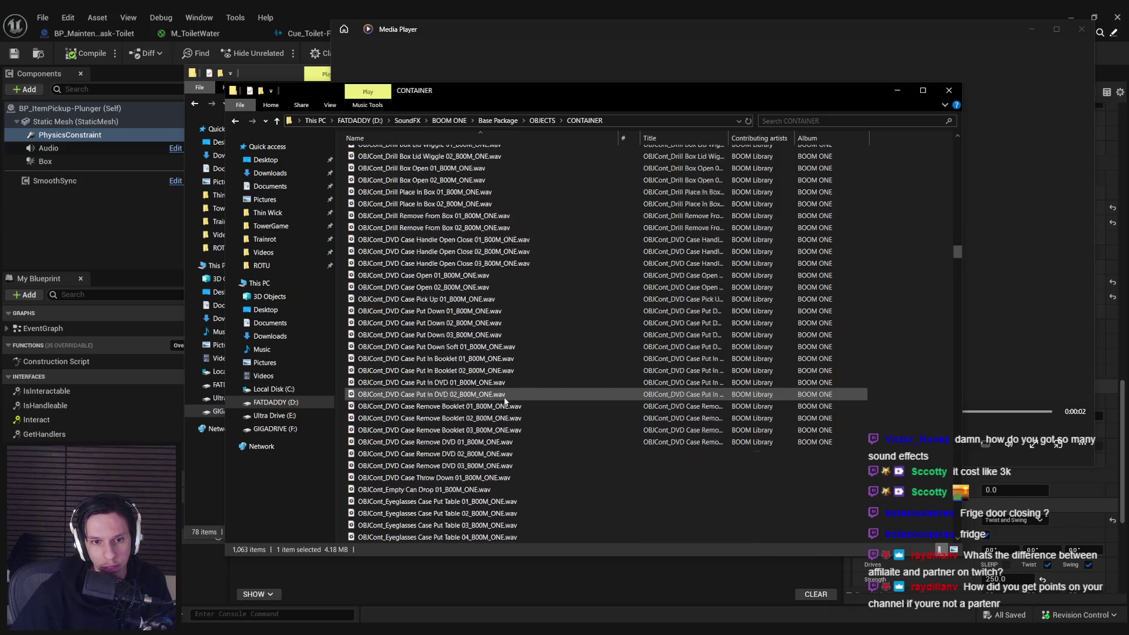
{"action": "scroll", "coordinate": [505, 400], "scroll_direction": "down", "scroll_amount": 14}
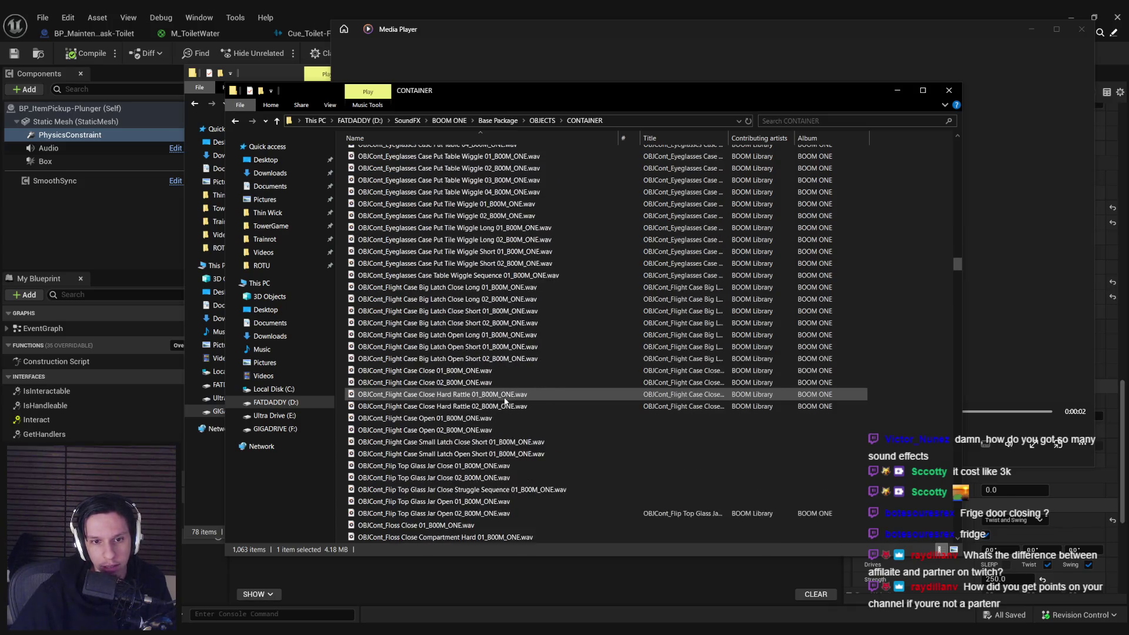
{"action": "scroll", "coordinate": [505, 400], "scroll_direction": "down", "scroll_amount": 13}
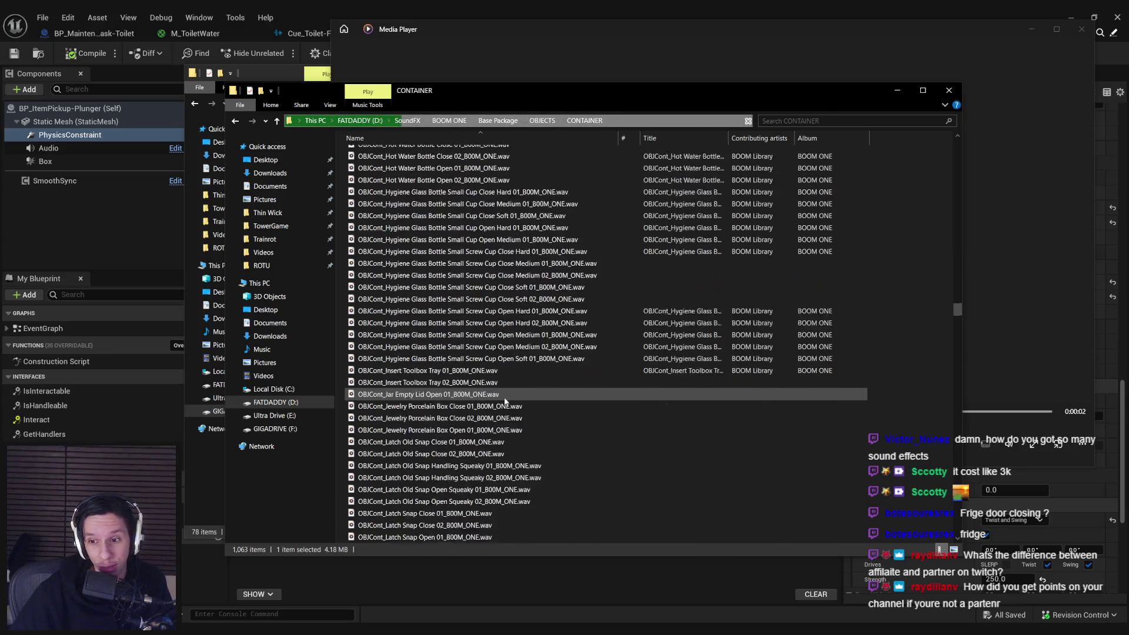
{"action": "scroll", "coordinate": [504, 400], "scroll_direction": "down", "scroll_amount": 10}
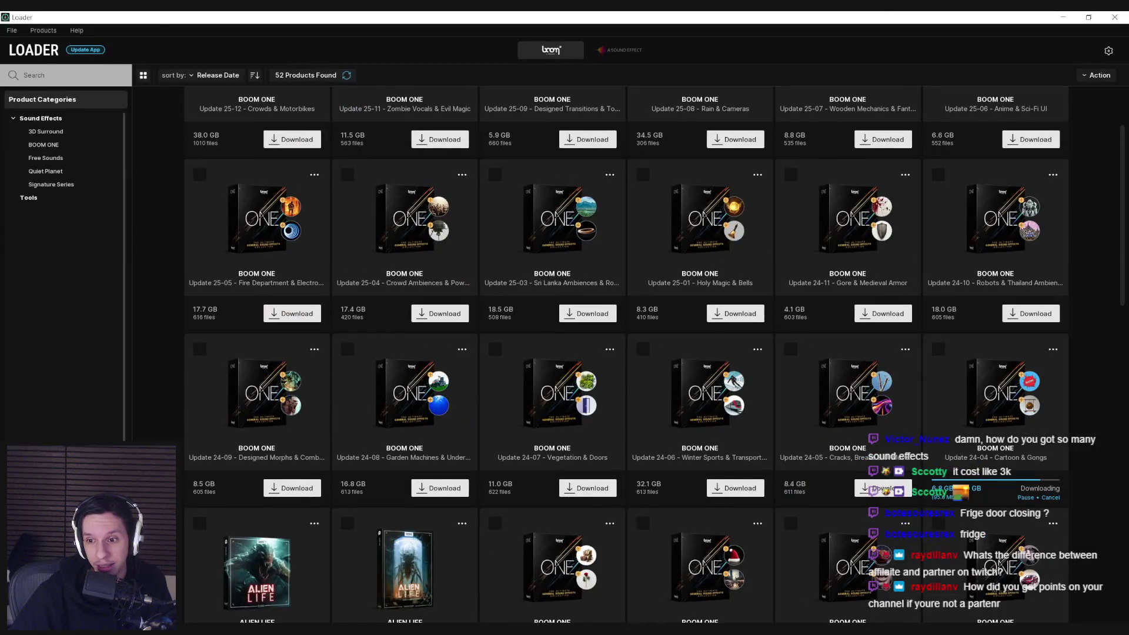
{"action": "scroll", "coordinate": [471, 396], "scroll_direction": "down", "scroll_amount": 5}
{"action": "scroll", "coordinate": [471, 396], "scroll_direction": "down", "scroll_amount": 11}
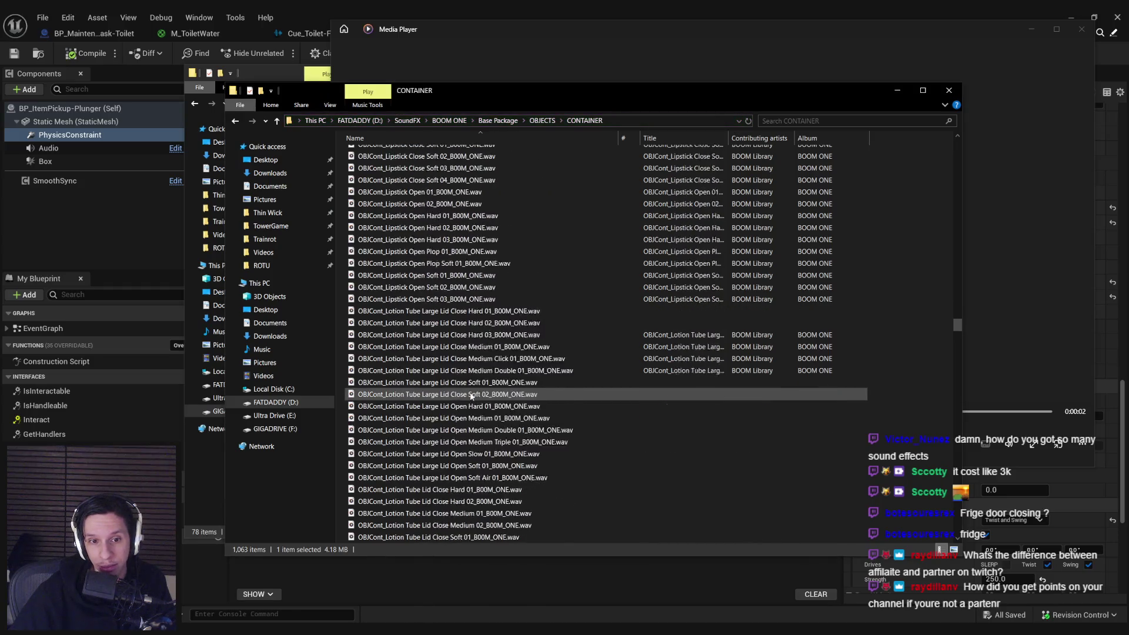
{"action": "scroll", "coordinate": [471, 396], "scroll_direction": "down", "scroll_amount": 8}
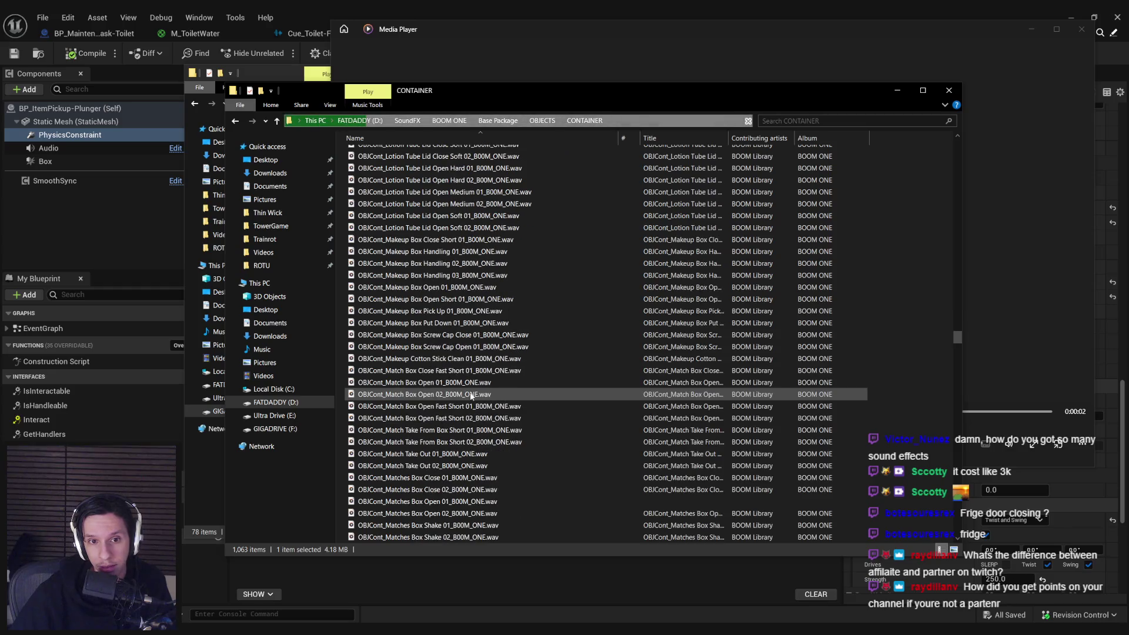
{"action": "scroll", "coordinate": [470, 396], "scroll_direction": "down", "scroll_amount": 10}
{"action": "key", "text": "BackSpace"}
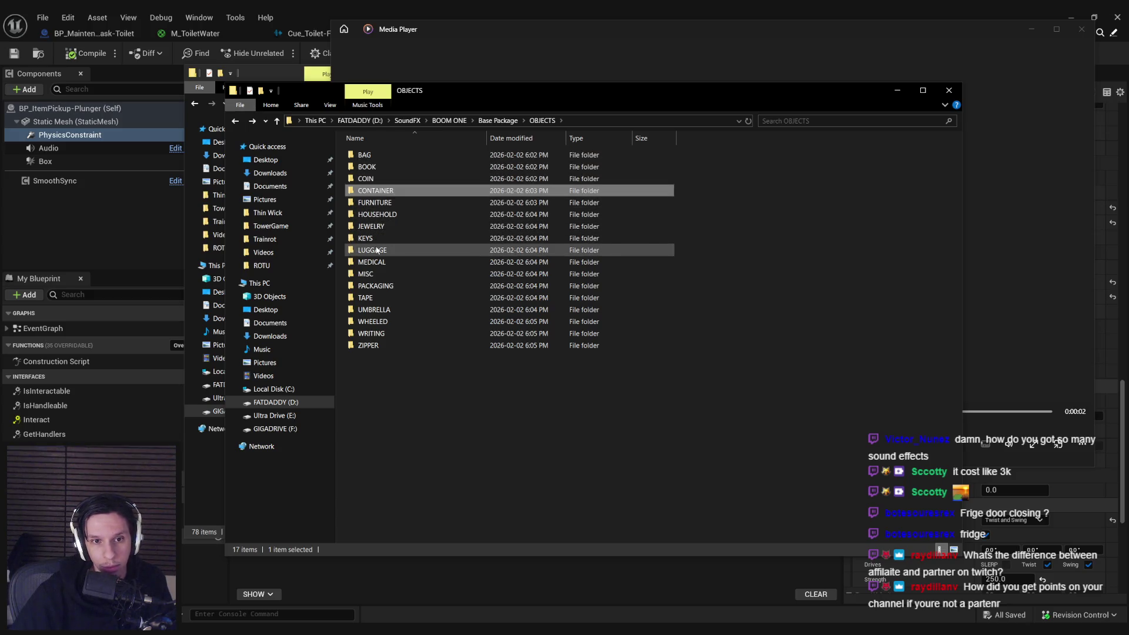
- Check MEDICAL, then open MISC with a wider Name column and browse its files
{"action": "double_click", "coordinate": [377, 266]}
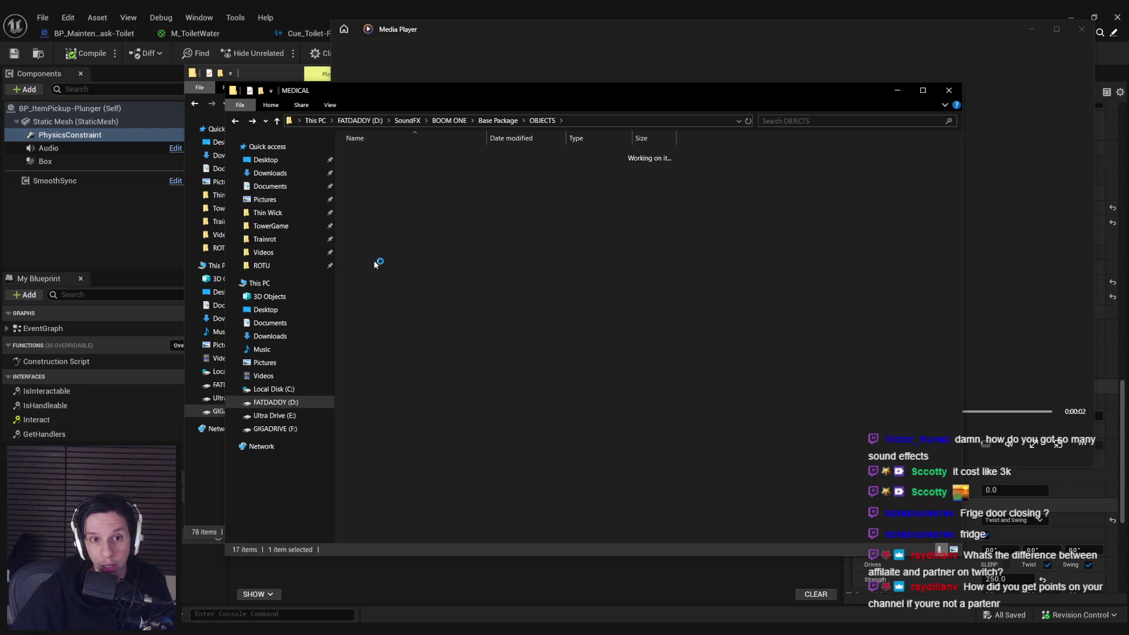
{"action": "key", "text": "alt+Left"}
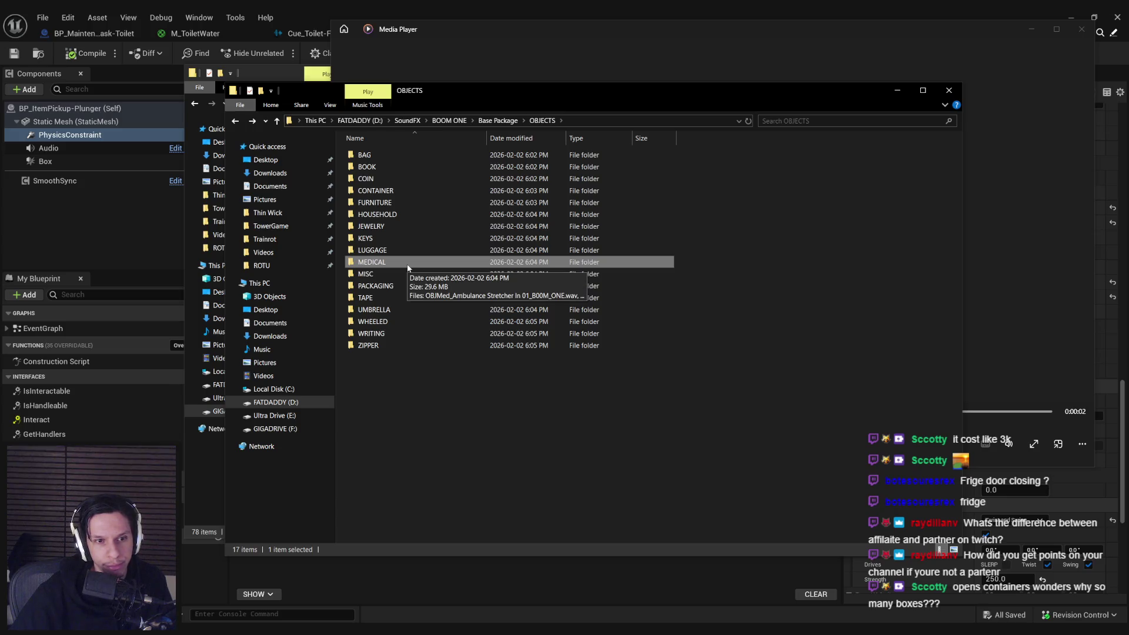
{"action": "double_click", "coordinate": [389, 281]}
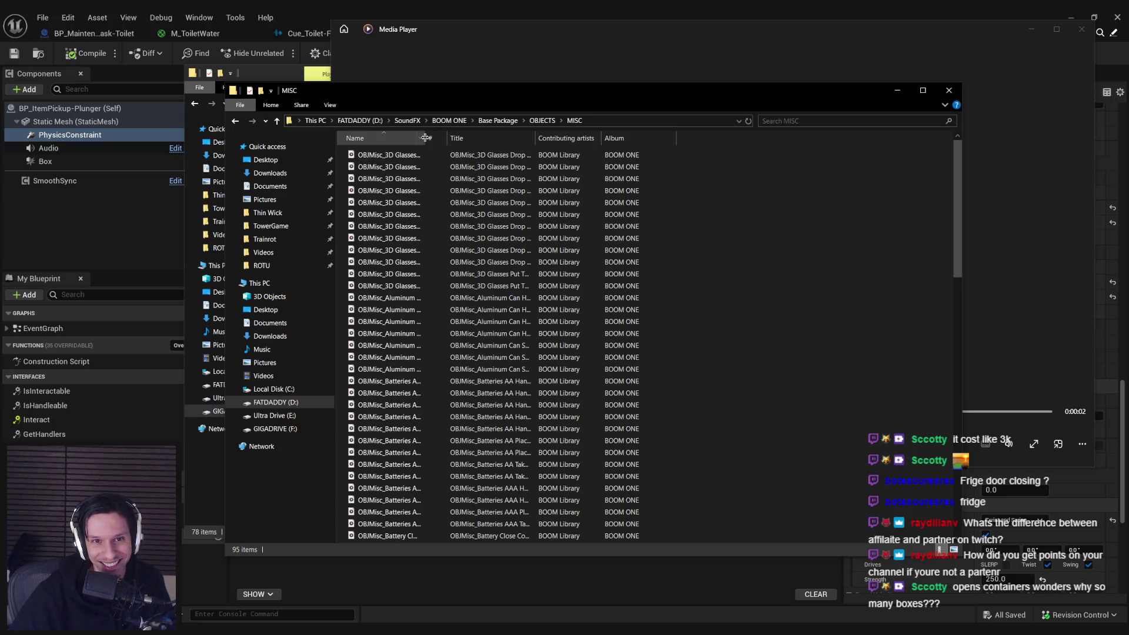
{"action": "double_click", "coordinate": [425, 138]}
{"action": "scroll", "coordinate": [436, 333], "scroll_direction": "down", "scroll_amount": 5}
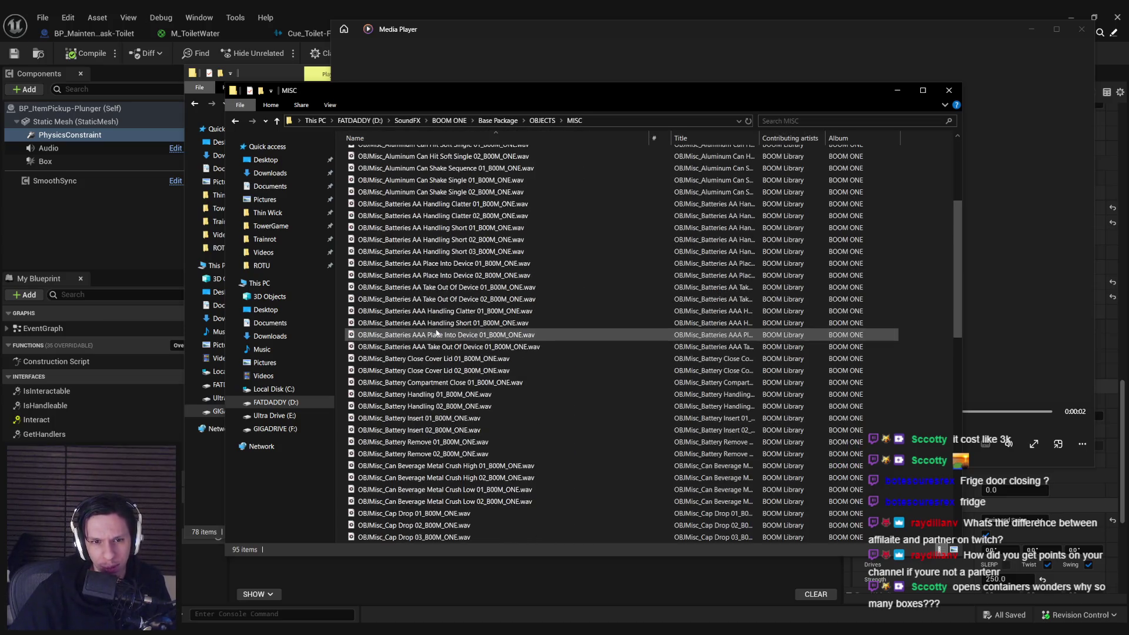
{"action": "scroll", "coordinate": [436, 332], "scroll_direction": "down", "scroll_amount": 3}
{"action": "scroll", "coordinate": [437, 332], "scroll_direction": "down", "scroll_amount": 3}
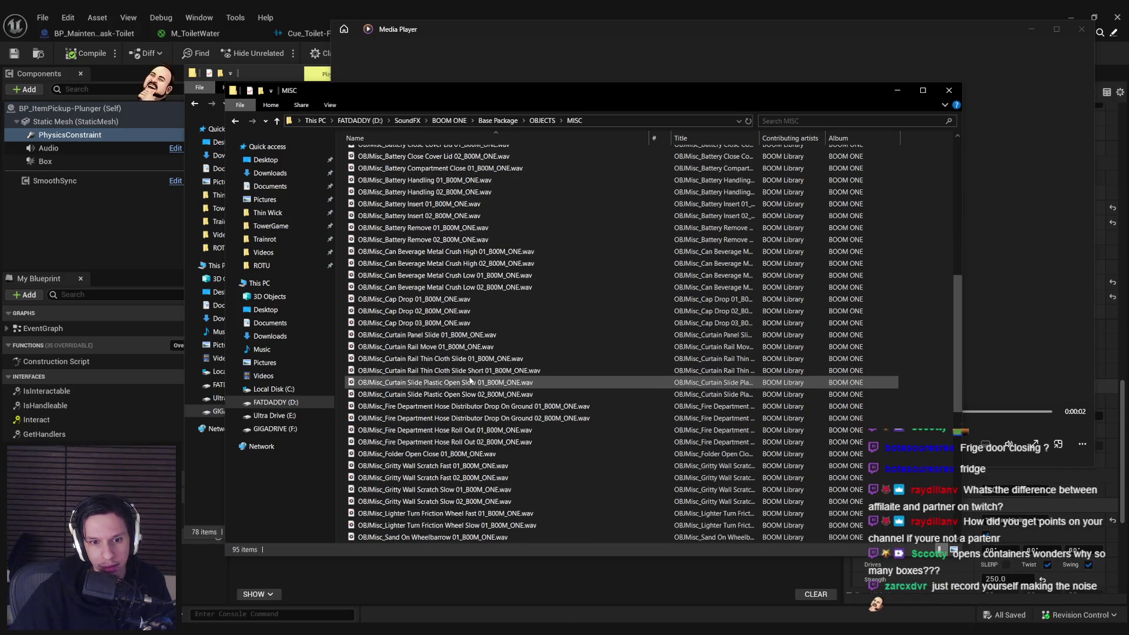
{"action": "scroll", "coordinate": [470, 381], "scroll_direction": "down", "scroll_amount": 1}
{"action": "scroll", "coordinate": [469, 382], "scroll_direction": "down", "scroll_amount": 3}
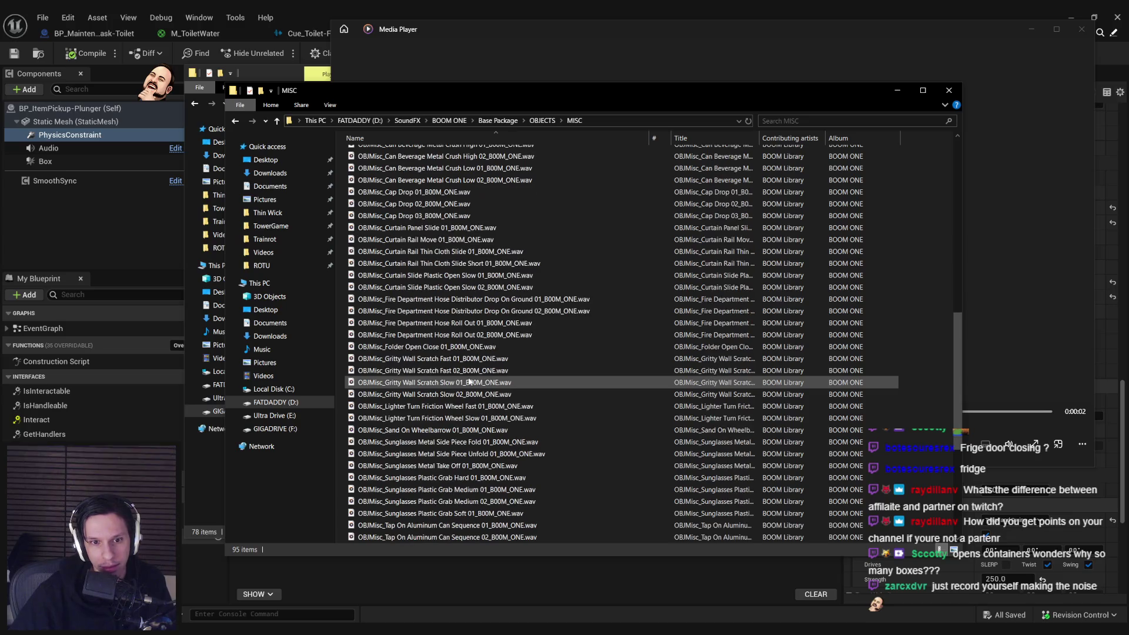
{"action": "scroll", "coordinate": [469, 381], "scroll_direction": "down", "scroll_amount": 2}
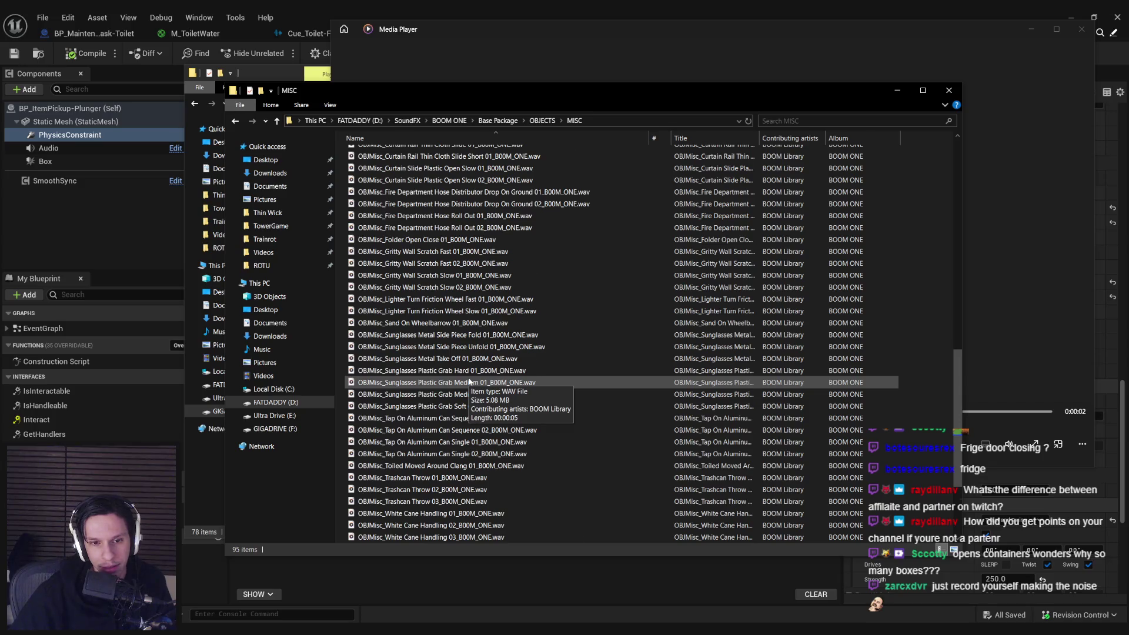
{"action": "scroll", "coordinate": [470, 381], "scroll_direction": "down", "scroll_amount": 2}
{"action": "scroll", "coordinate": [469, 381], "scroll_direction": "down", "scroll_amount": 2}
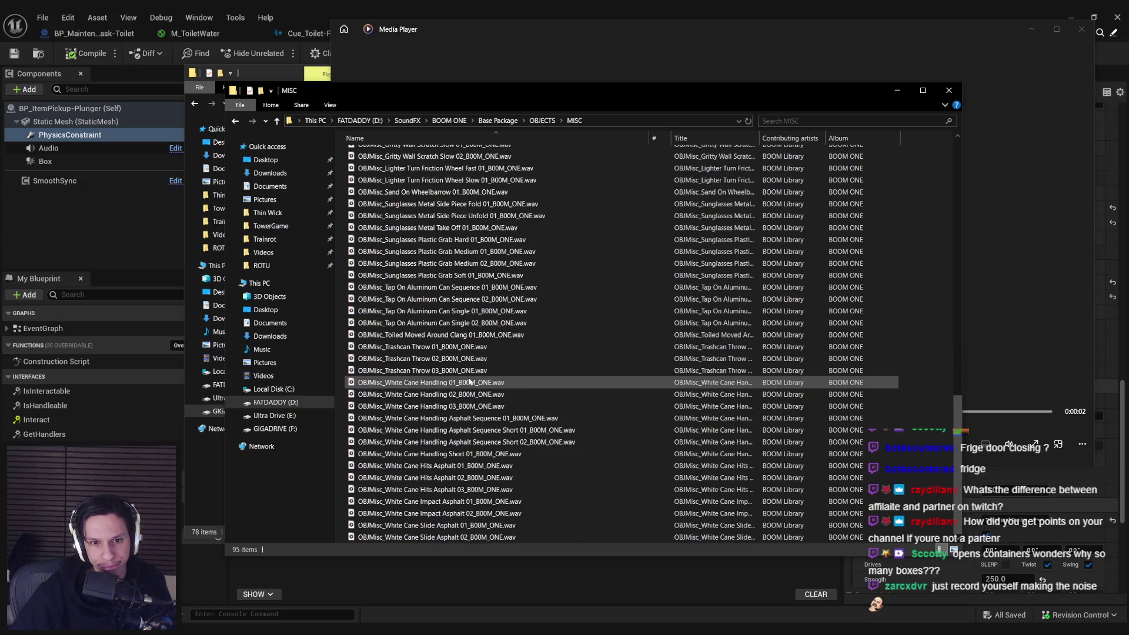
- Play White Cane Handling 01 and White Cane Hits Asphalt 02, then return to OBJECTS
{"action": "double_click", "coordinate": [465, 382]}
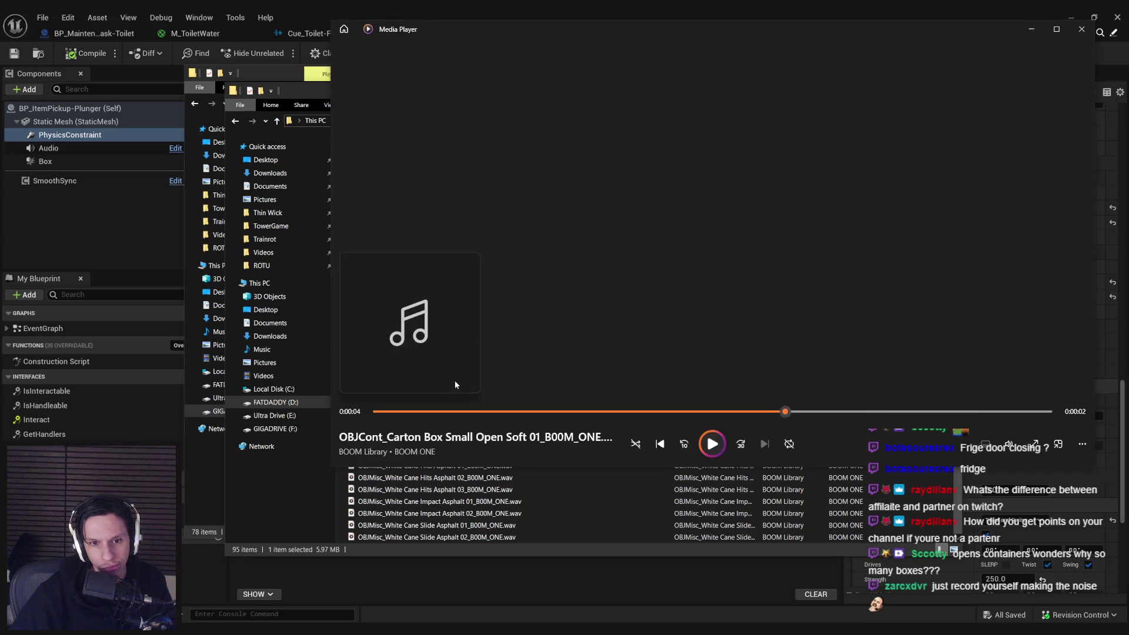
{"action": "double_click", "coordinate": [452, 483]}
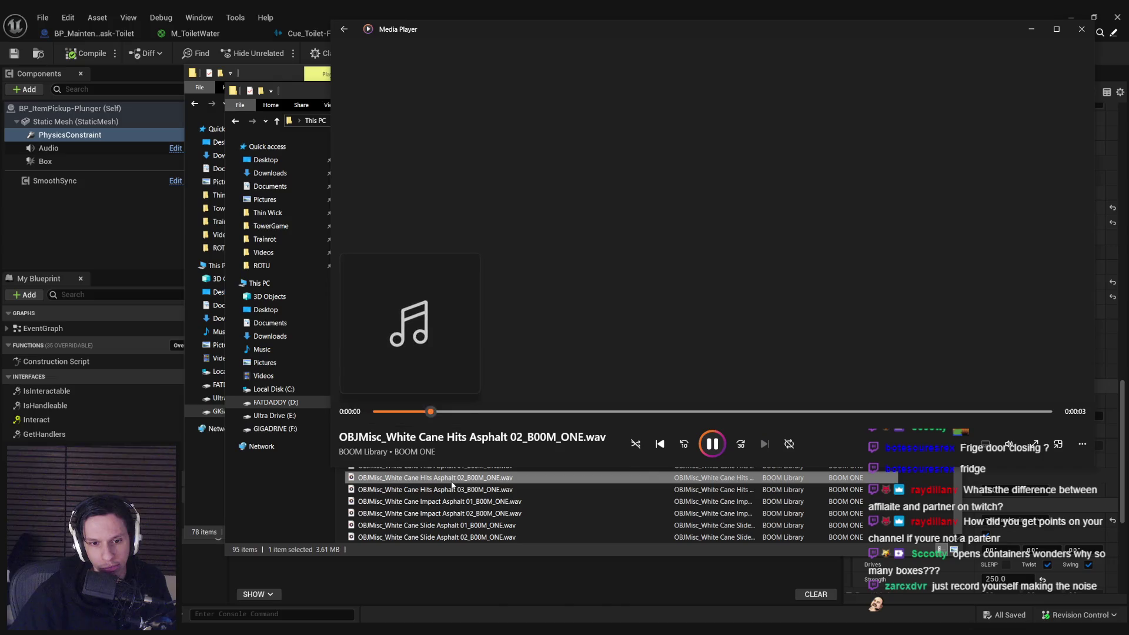
{"action": "key", "text": "BackSpace"}
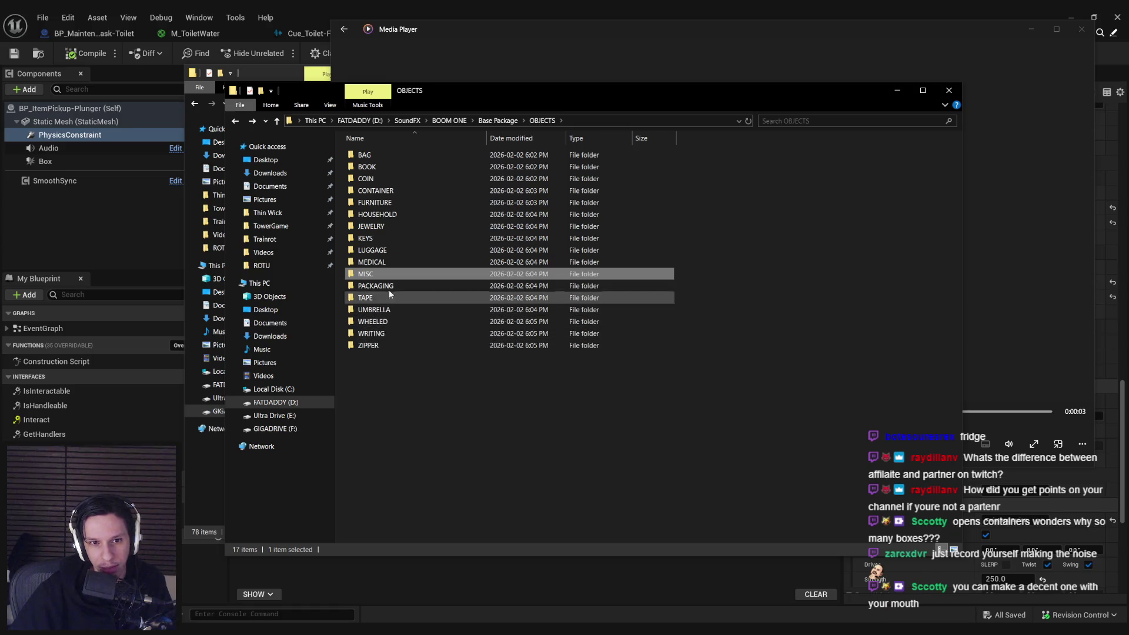
- Browse the HOUSEHOLD sounds with a wider Name column, then close the Explorer window
{"action": "double_click", "coordinate": [377, 215]}
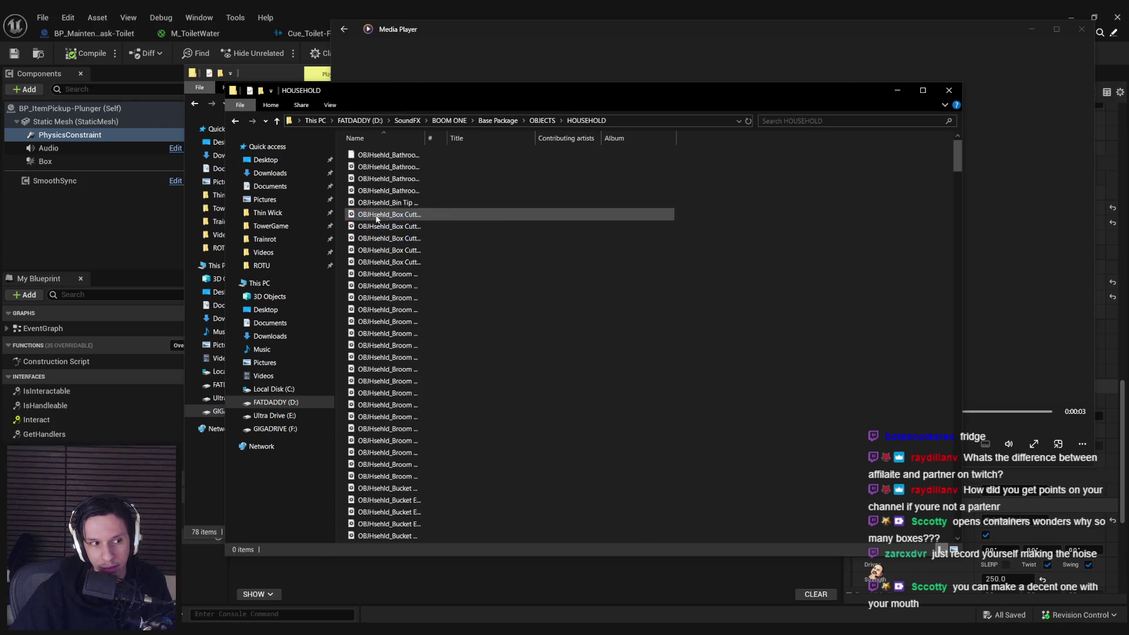
{"action": "double_click", "coordinate": [425, 136]}
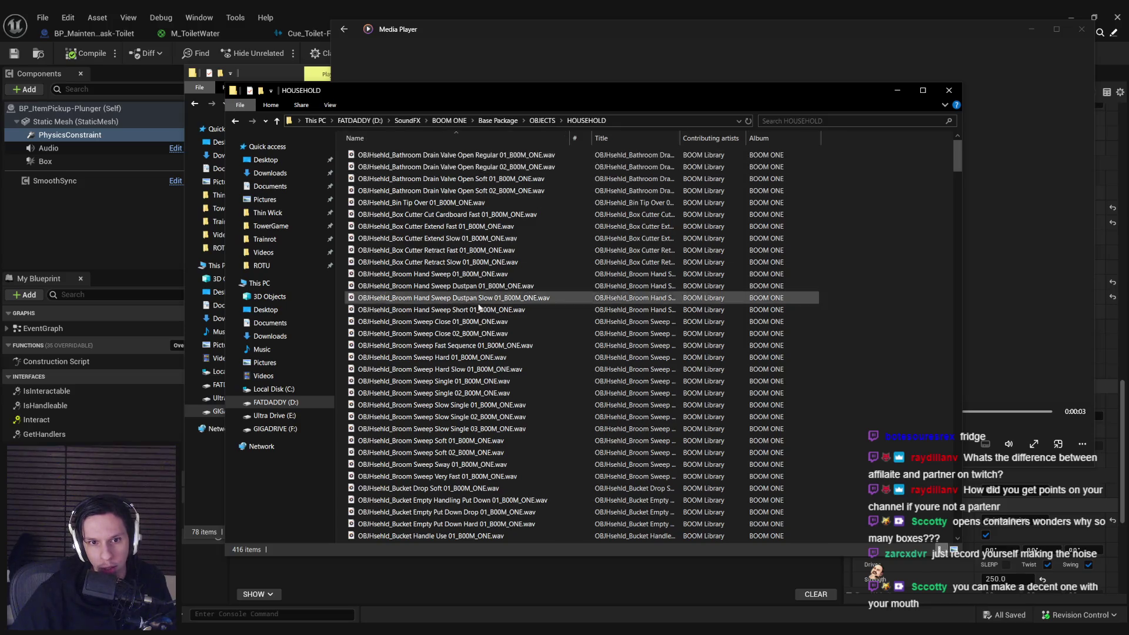
{"action": "scroll", "coordinate": [476, 329], "scroll_direction": "down", "scroll_amount": 9}
{"action": "scroll", "coordinate": [476, 331], "scroll_direction": "down", "scroll_amount": 15}
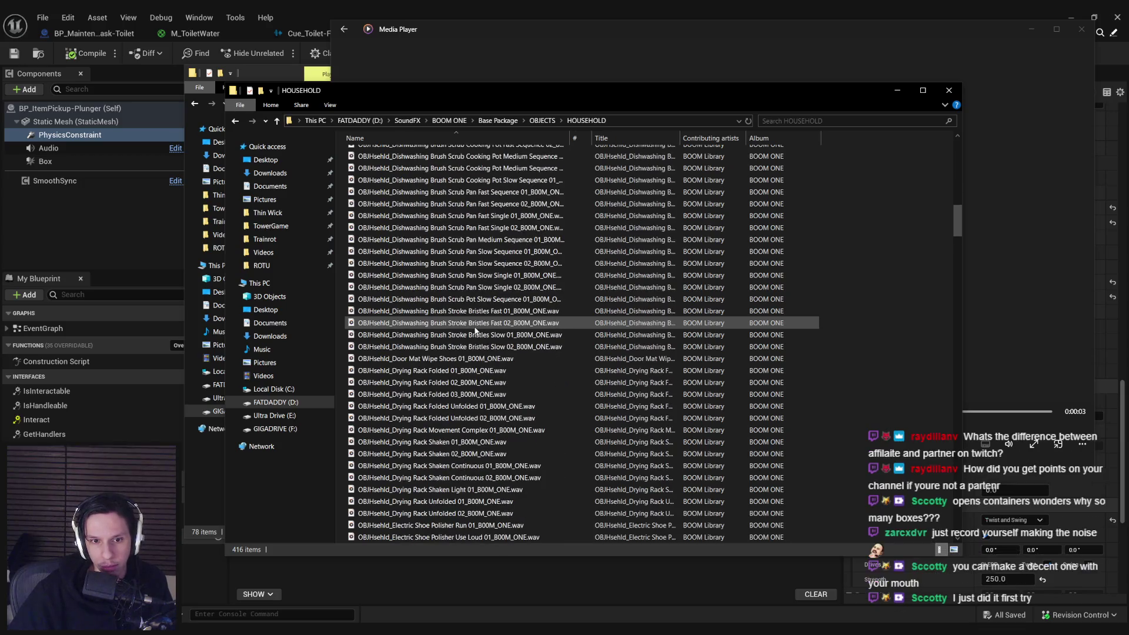
{"action": "scroll", "coordinate": [477, 331], "scroll_direction": "down", "scroll_amount": 6}
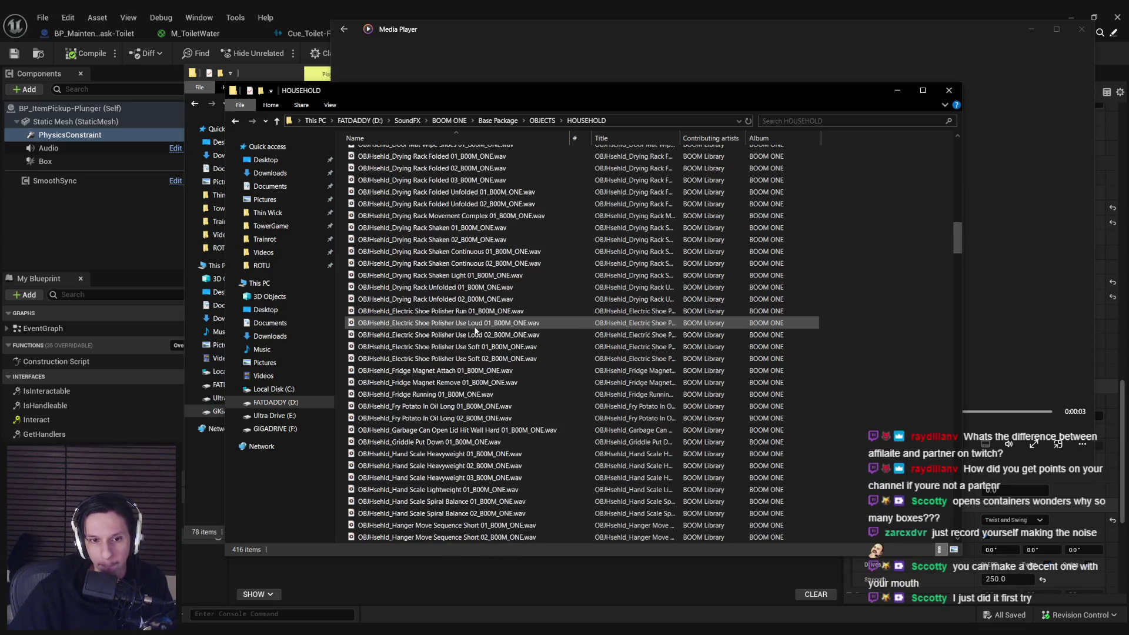
{"action": "left_click", "coordinate": [947, 91]}
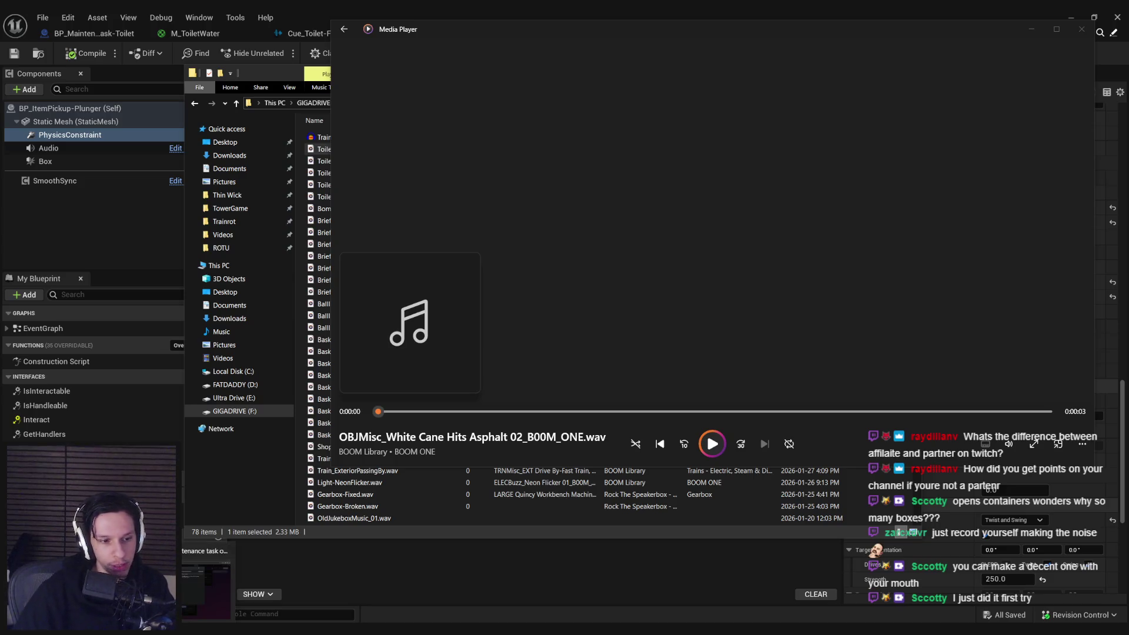
- Launch Audacity from the Start search
{"action": "key", "text": "super"}
{"action": "type", "text": "audacity"}
{"action": "key", "text": "Return"}
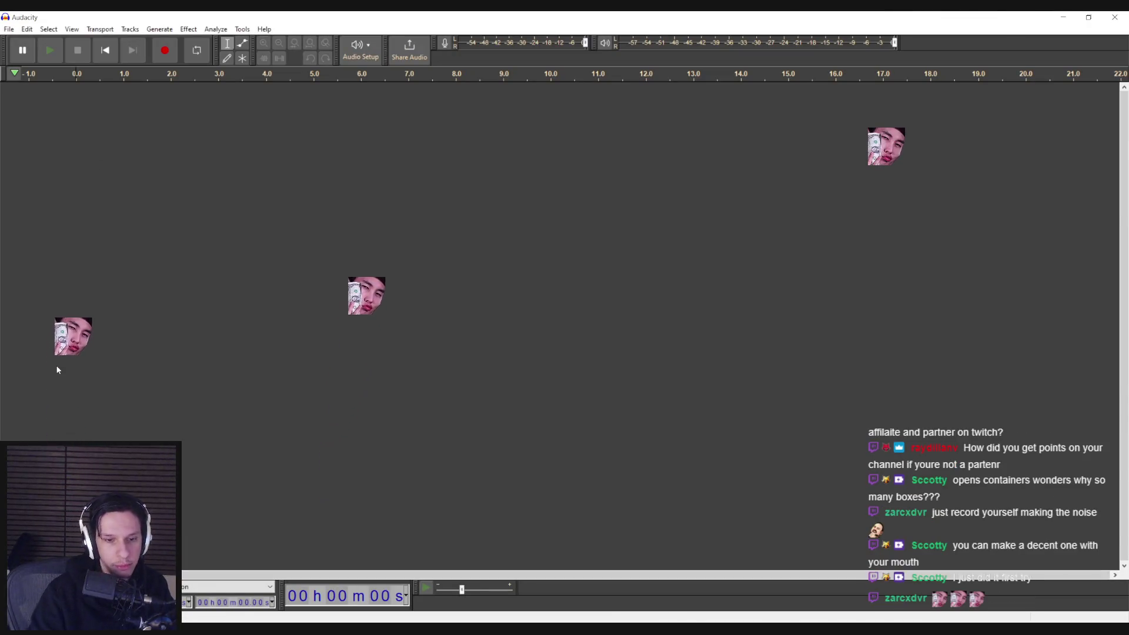
- Record two takes, listen back, and discard both bad takes
{"action": "left_click", "coordinate": [158, 52]}
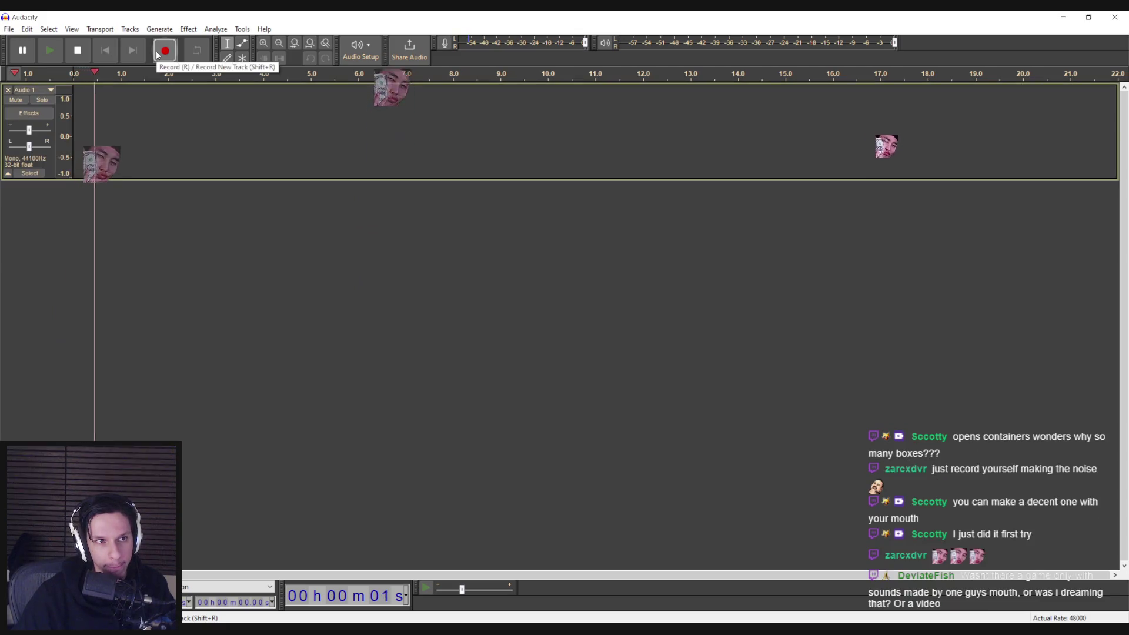
{"action": "left_click", "coordinate": [78, 51]}
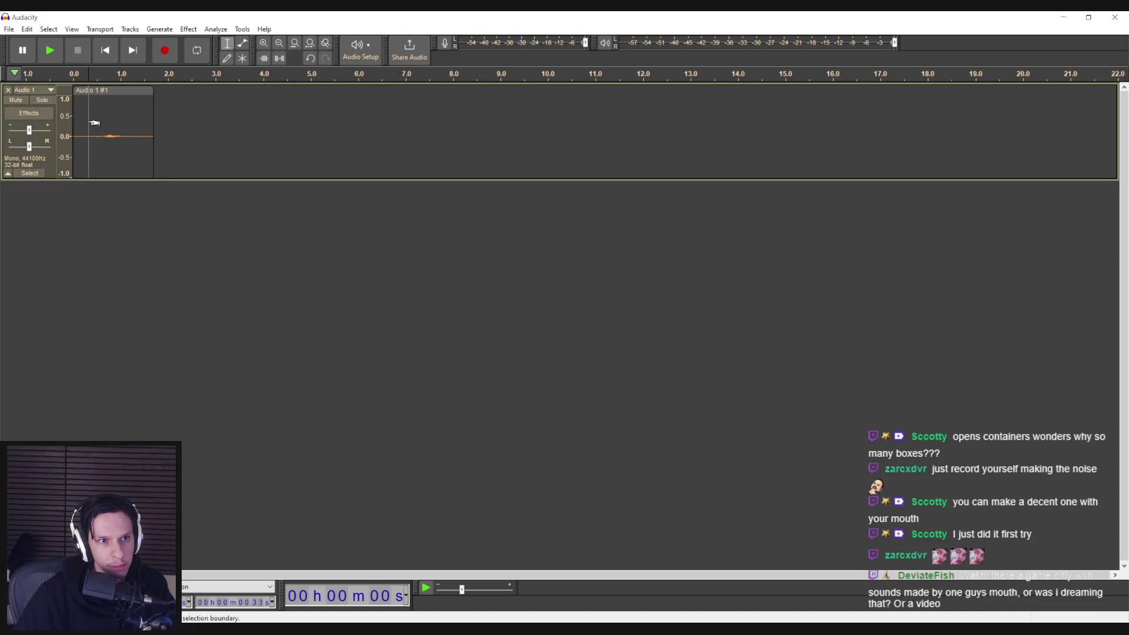
{"action": "key", "text": "space"}
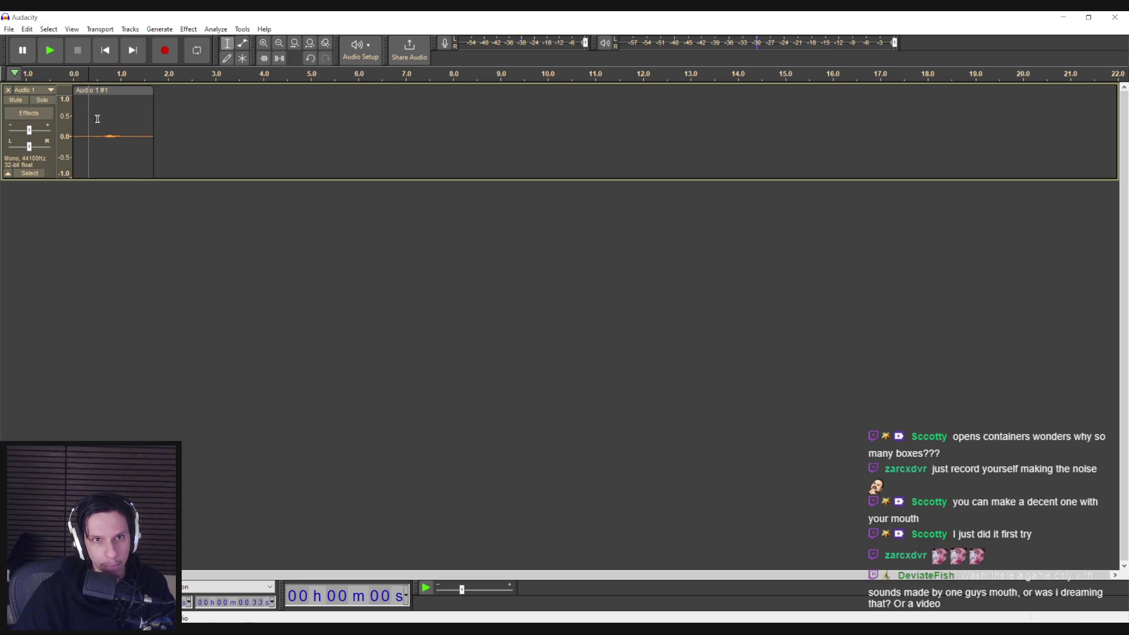
{"action": "left_click", "coordinate": [9, 90]}
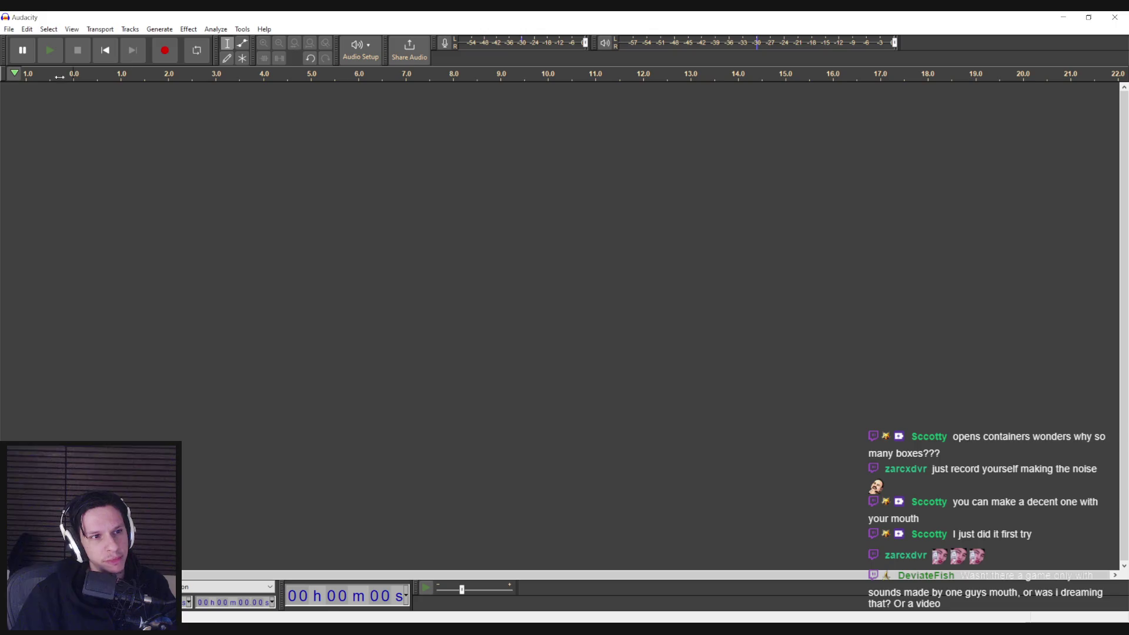
{"action": "left_click", "coordinate": [165, 52]}
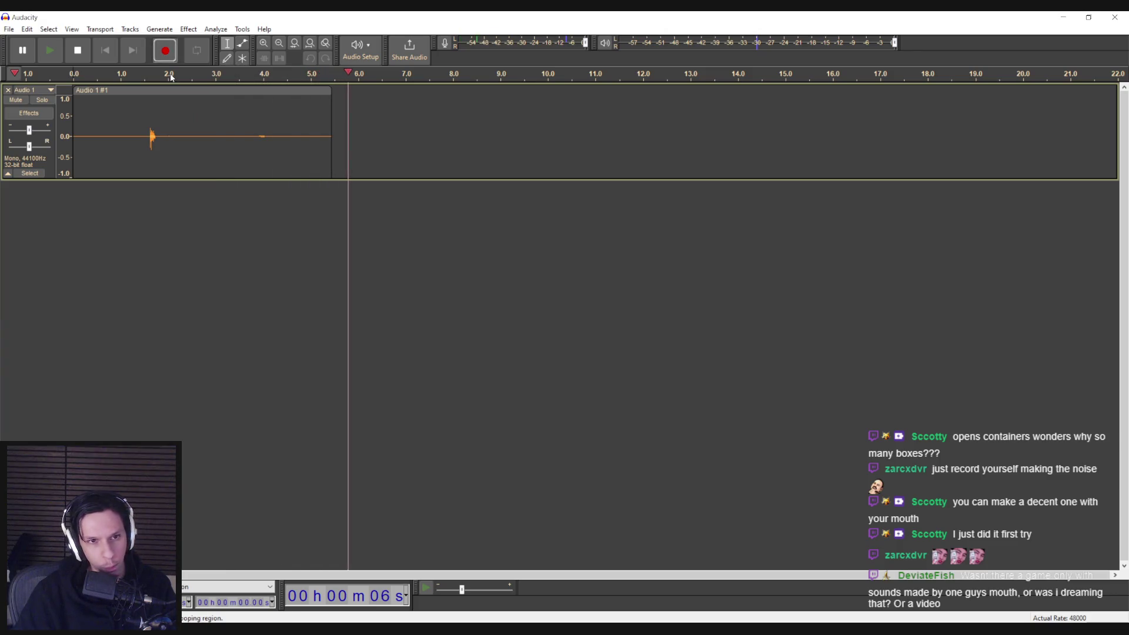
{"action": "left_click", "coordinate": [77, 50]}
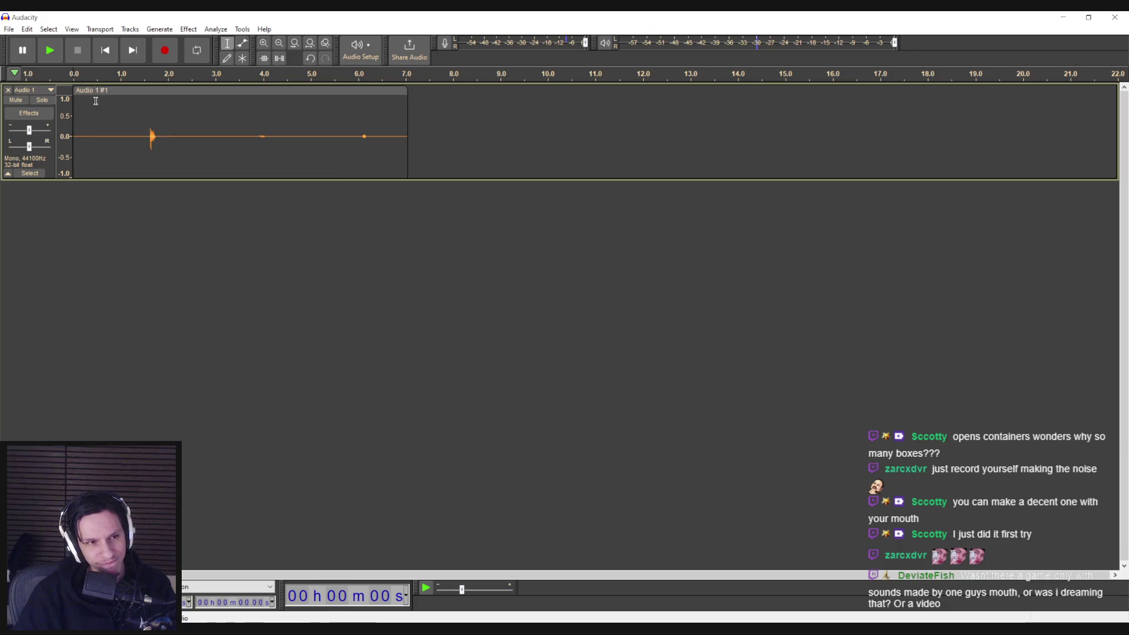
{"action": "key", "text": "ctrl+z"}
- Record a third take, play it back, and select its quiet lead-in
{"action": "left_click", "coordinate": [165, 50]}
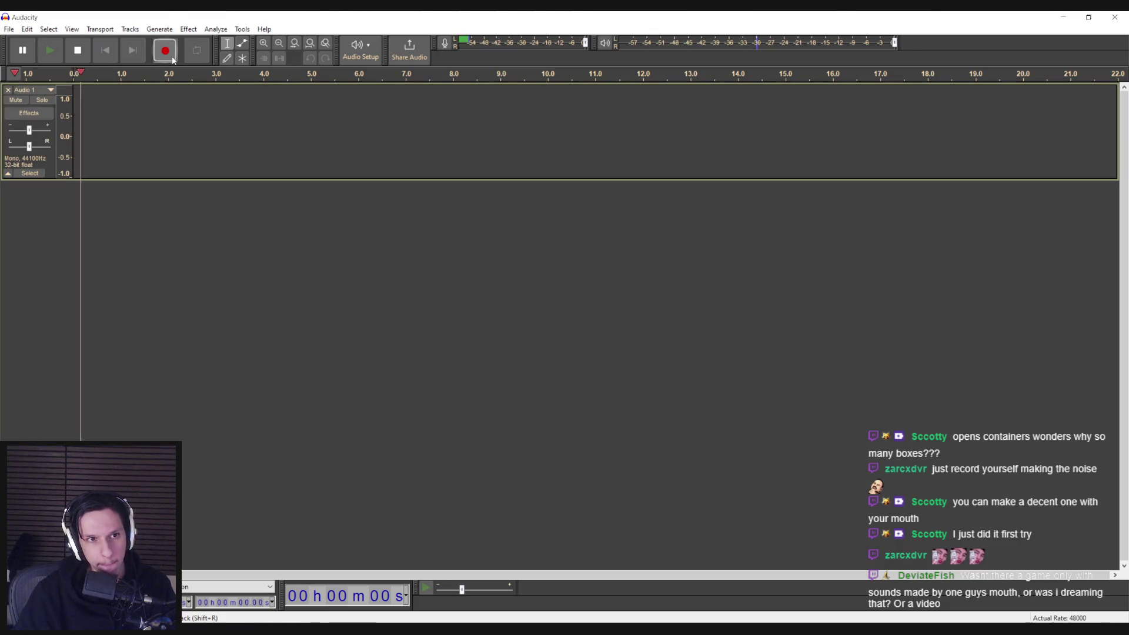
{"action": "left_click", "coordinate": [87, 59]}
{"action": "left_click", "coordinate": [187, 126]}
{"action": "key", "text": "space"}
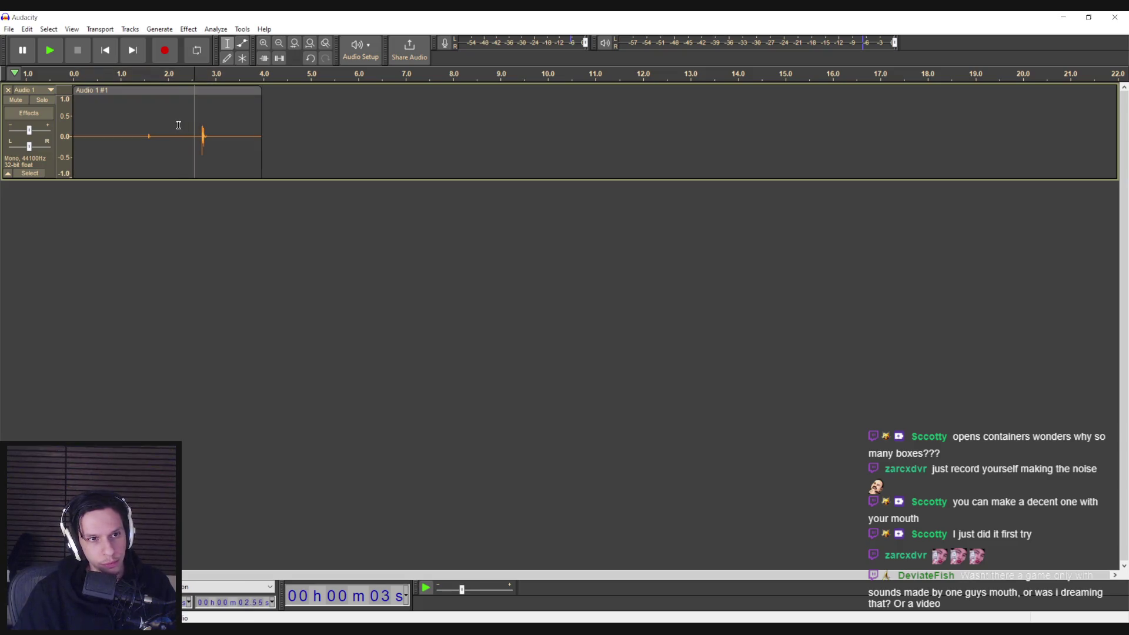
{"action": "left_click_drag", "start_coordinate": [179, 125], "coordinate": [73, 125]}
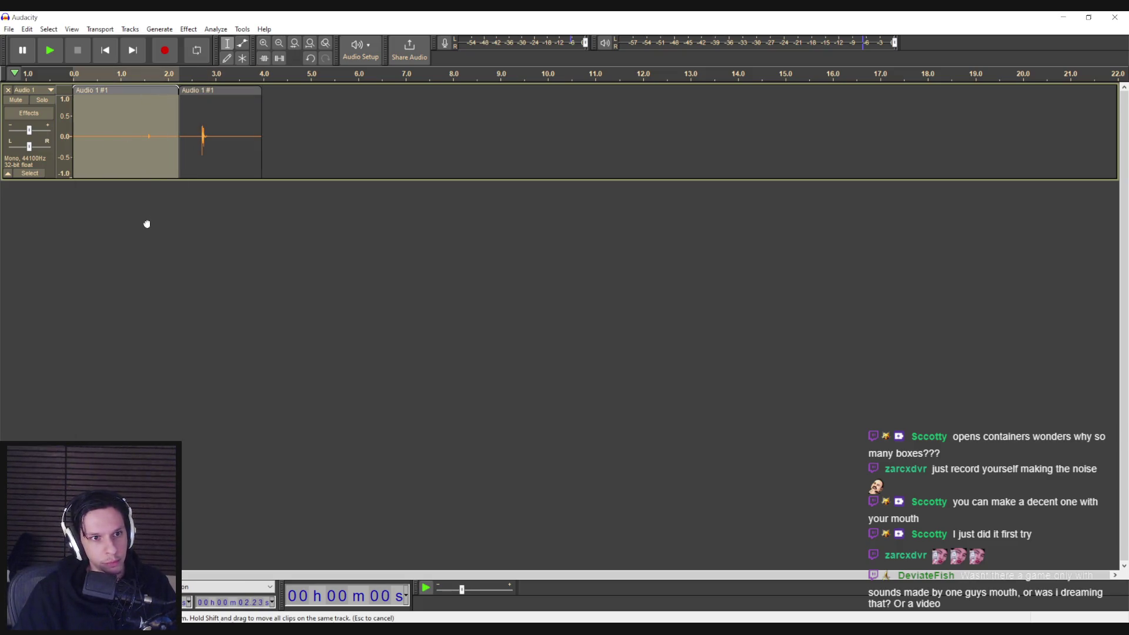
{"action": "right_click", "coordinate": [41, 201]}
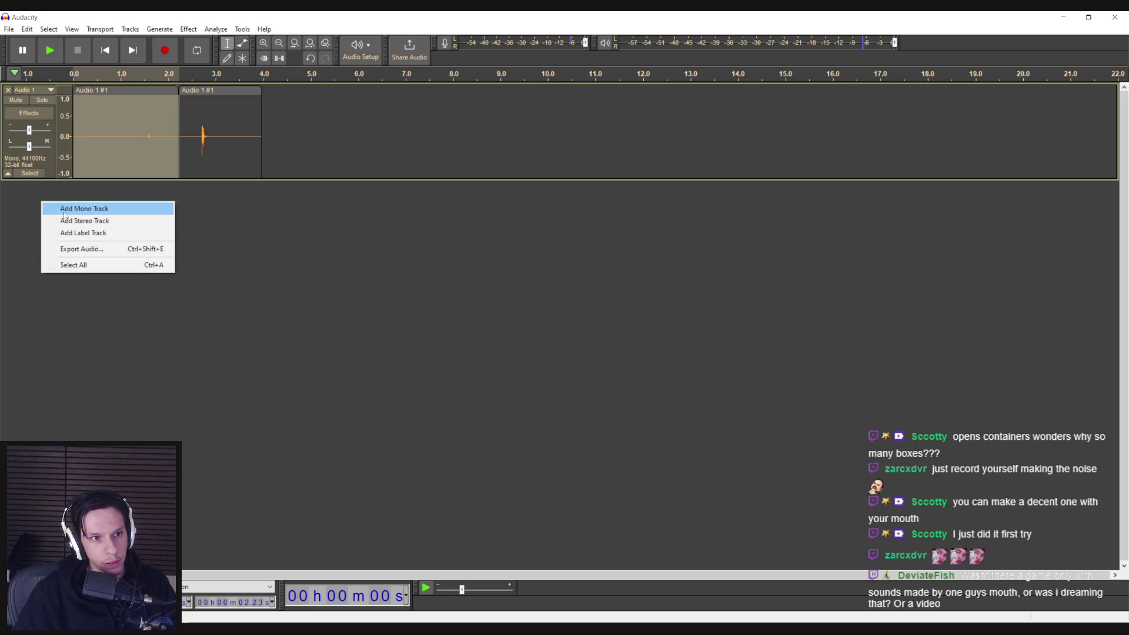
- Add a new mono track, move part of the clip onto it, and play from 1.58 s
{"action": "left_click", "coordinate": [64, 209]}
{"action": "left_click_drag", "start_coordinate": [111, 92], "coordinate": [114, 189]}
{"action": "left_click_drag", "start_coordinate": [210, 102], "coordinate": [164, 102]}
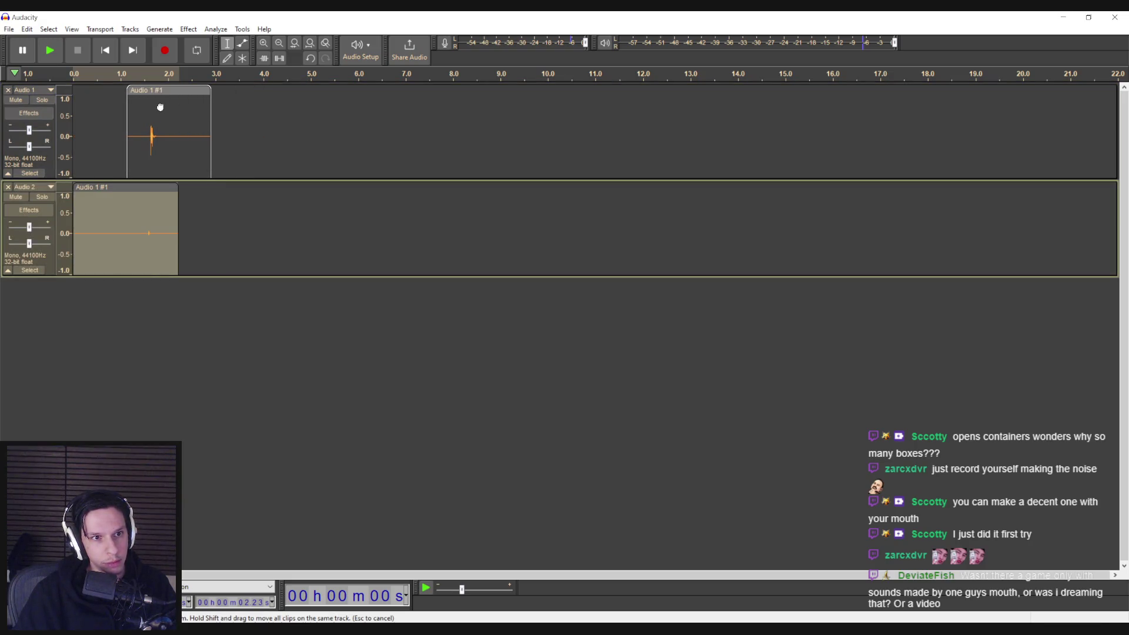
{"action": "left_click", "coordinate": [159, 92]}
{"action": "key", "text": "space"}
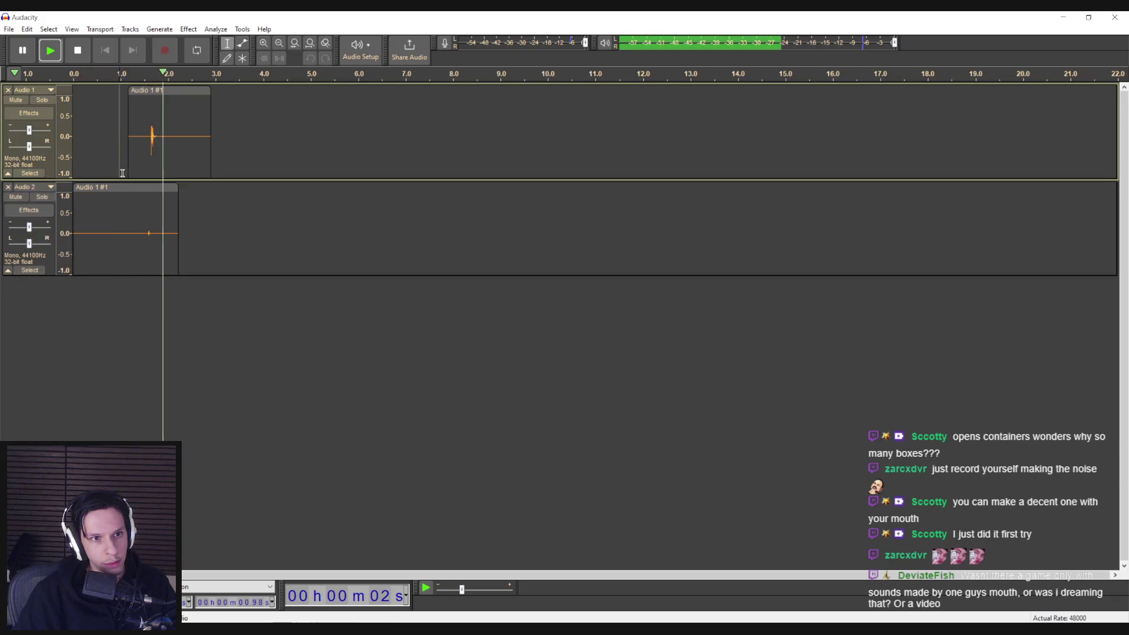
{"action": "scroll", "coordinate": [159, 91], "scroll_direction": "up", "scroll_amount": 4}
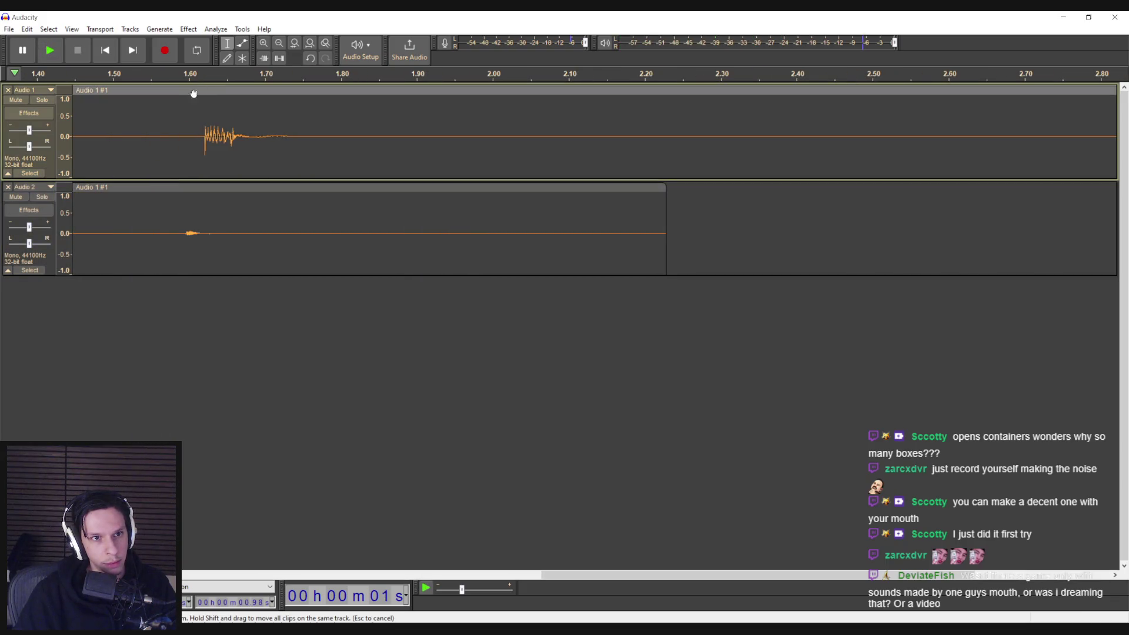
{"action": "left_click", "coordinate": [175, 117]}
{"action": "key", "text": "space"}
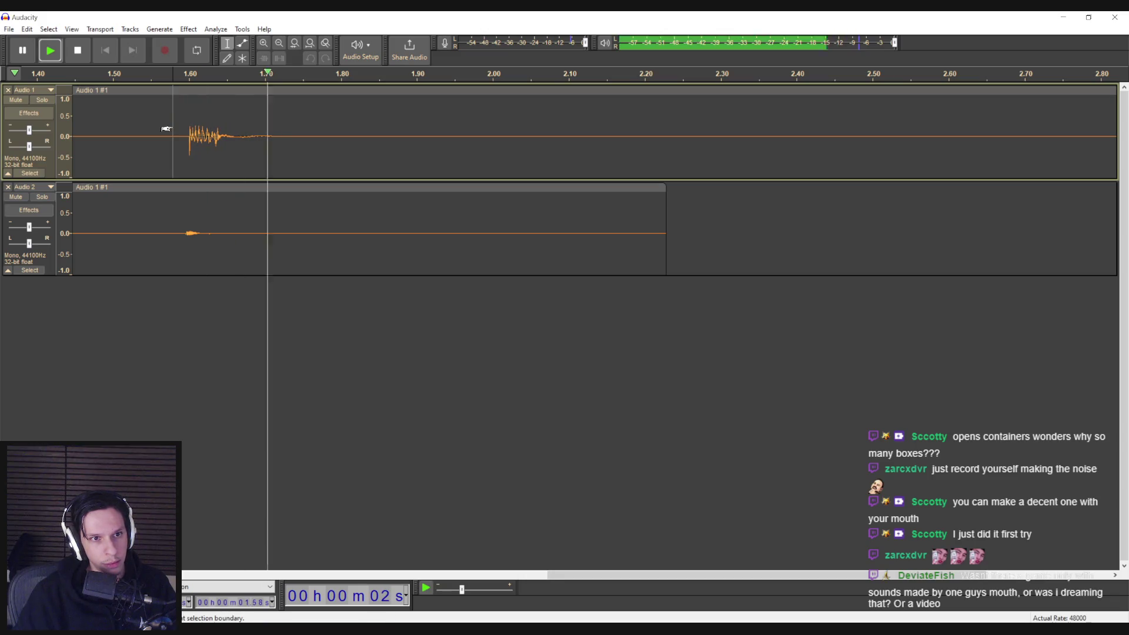
{"action": "scroll", "coordinate": [171, 149], "scroll_direction": "down", "scroll_amount": 4}
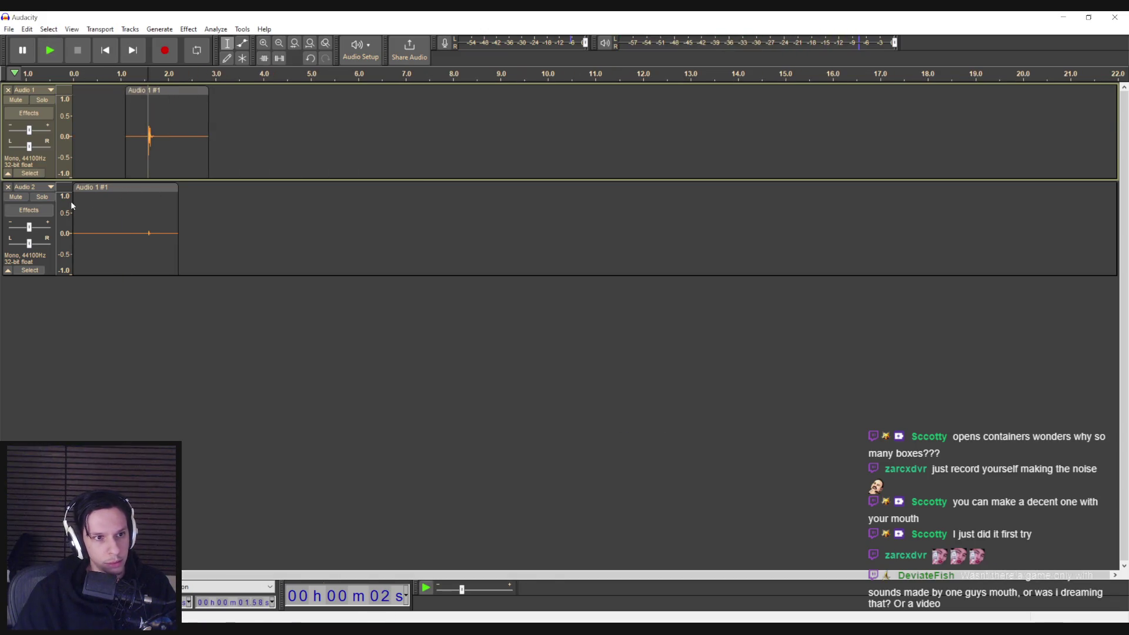
- Find the sound onset on the second track and select the region before it
{"action": "left_click", "coordinate": [147, 202]}
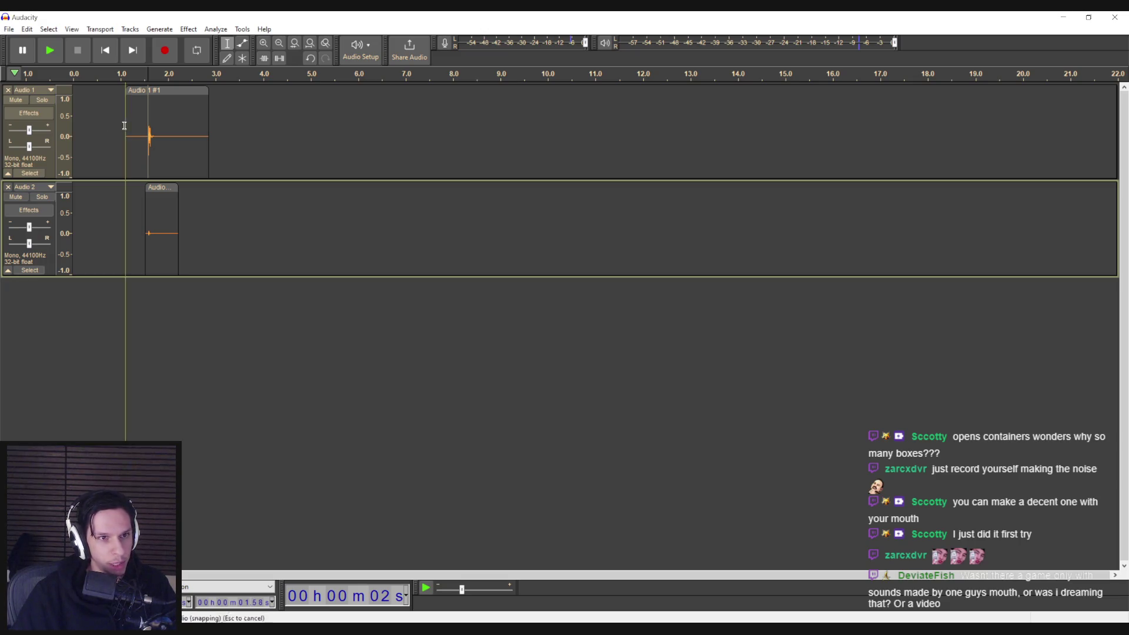
{"action": "scroll", "coordinate": [141, 138], "scroll_direction": "up", "scroll_amount": 4}
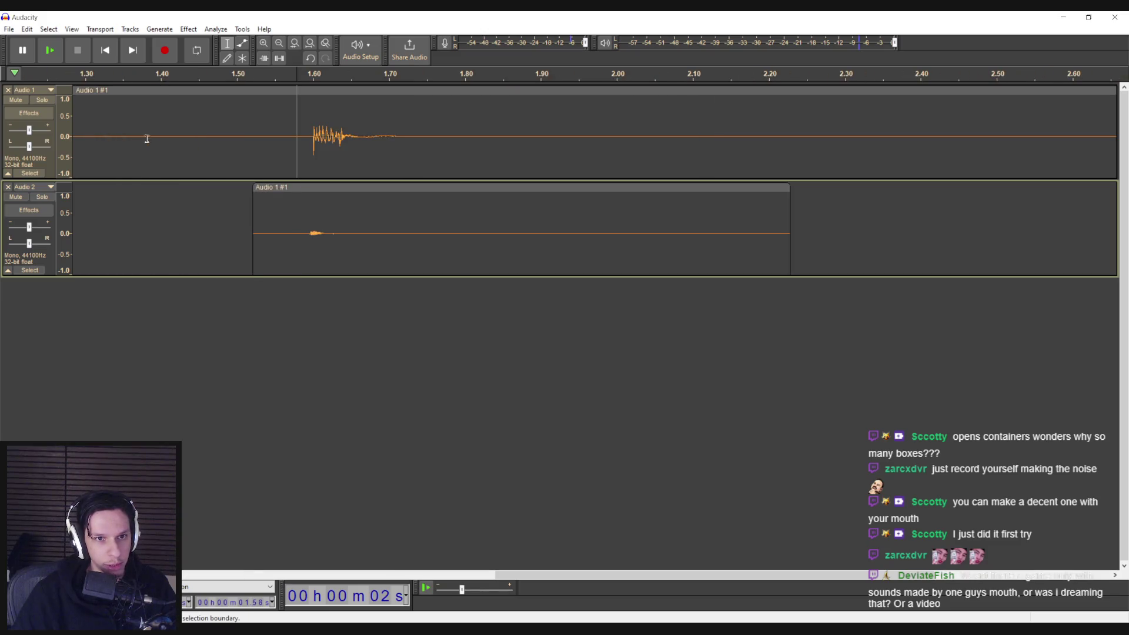
{"action": "scroll", "coordinate": [308, 168], "scroll_direction": "up", "scroll_amount": 2}
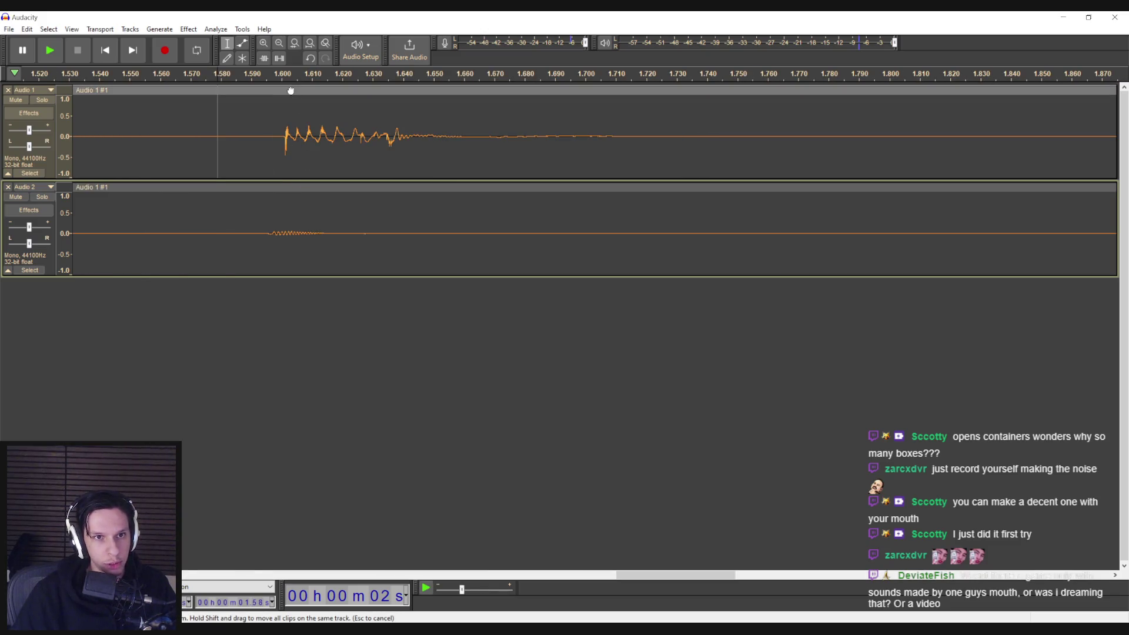
{"action": "left_click", "coordinate": [238, 132]}
{"action": "key", "text": "space"}
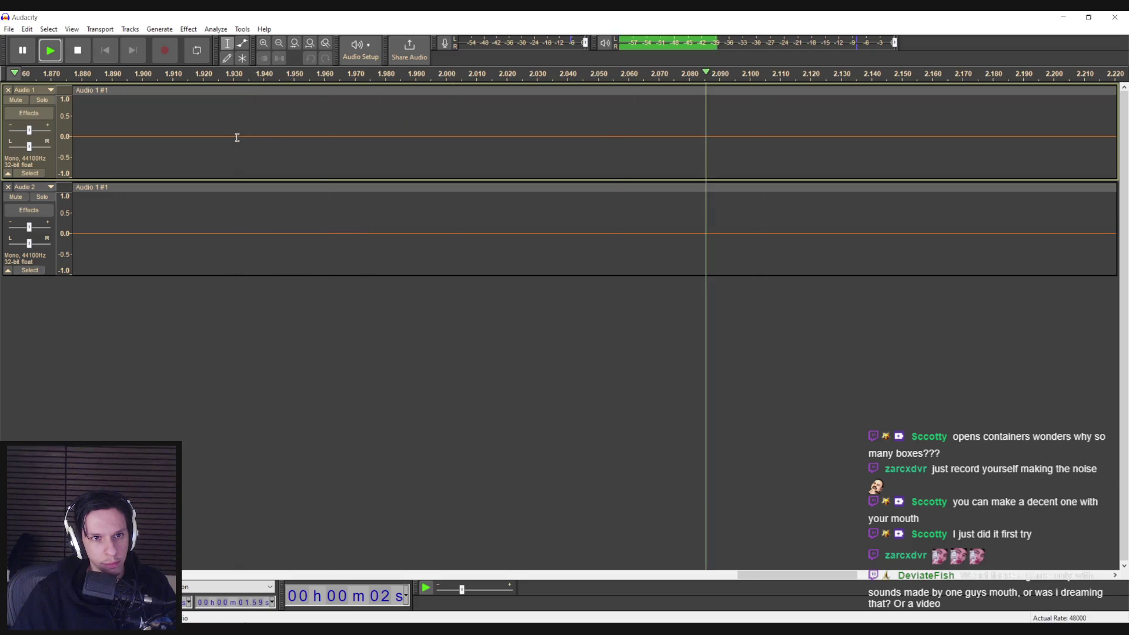
{"action": "scroll", "coordinate": [230, 140], "scroll_direction": "down", "scroll_amount": 5}
{"action": "scroll", "coordinate": [230, 140], "scroll_direction": "down", "scroll_amount": 2}
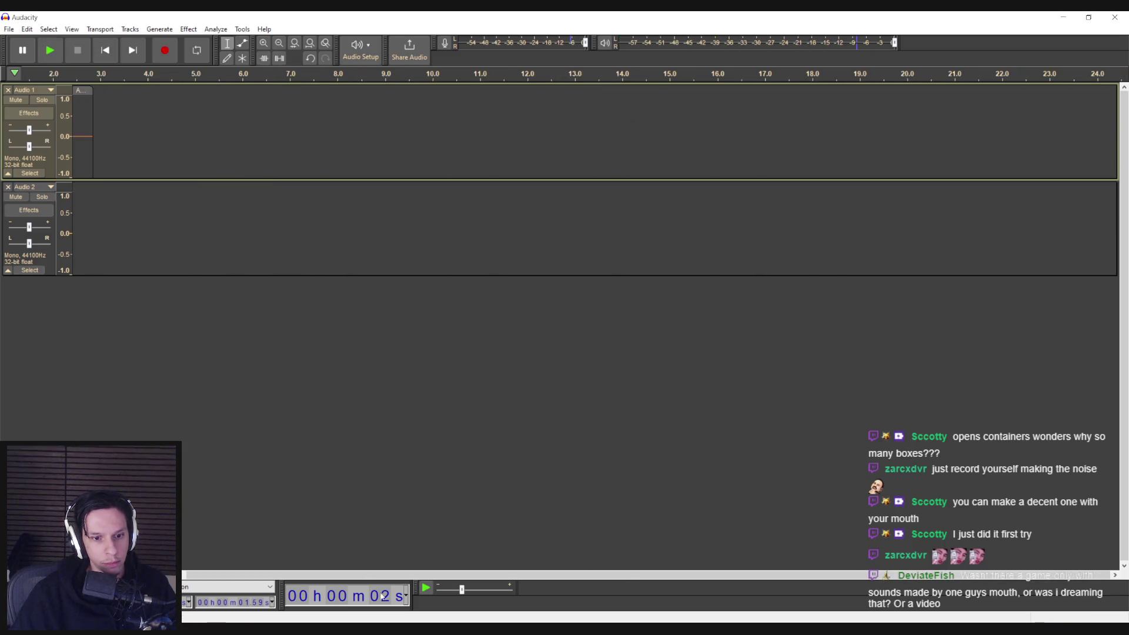
{"action": "scroll", "coordinate": [169, 293], "scroll_direction": "left", "scroll_amount": 3}
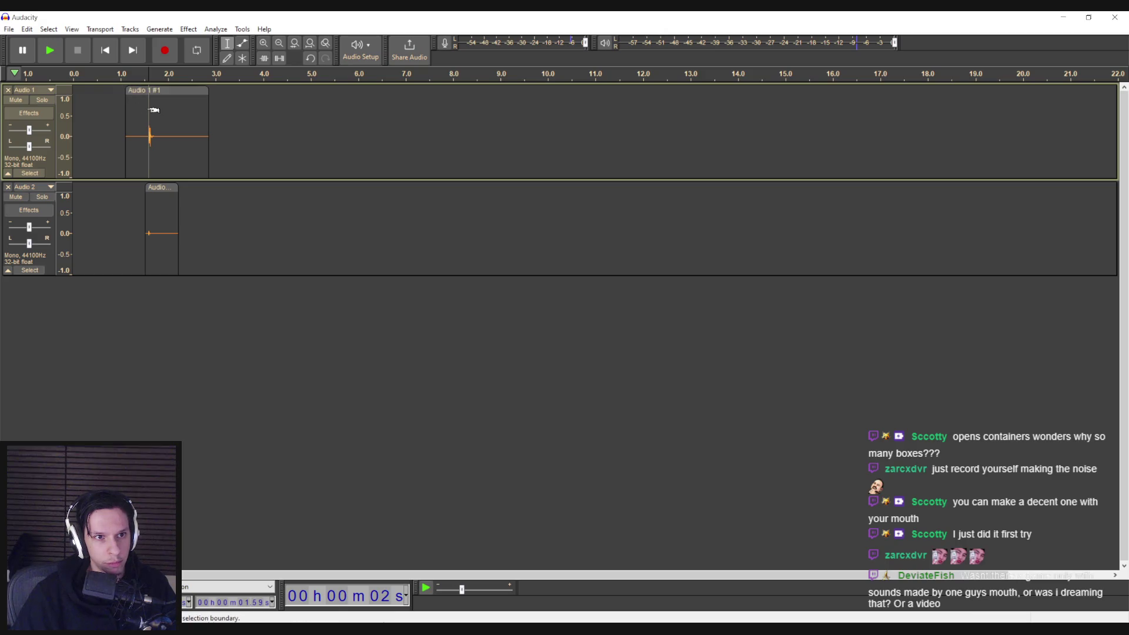
{"action": "scroll", "coordinate": [139, 117], "scroll_direction": "up", "scroll_amount": 4}
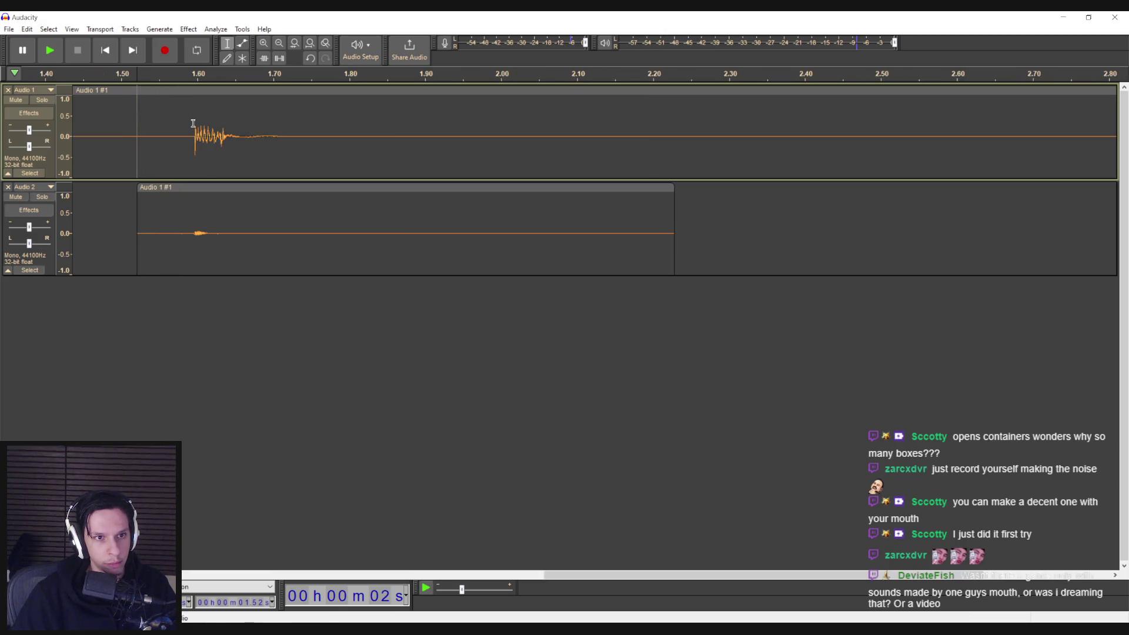
{"action": "left_click_drag", "start_coordinate": [193, 124], "coordinate": [74, 126]}
{"action": "left_click_drag", "start_coordinate": [542, 236], "coordinate": [437, 245]}
{"action": "scroll", "coordinate": [436, 245], "scroll_direction": "down", "scroll_amount": 5}
{"action": "scroll", "coordinate": [130, 235], "scroll_direction": "up", "scroll_amount": 2}
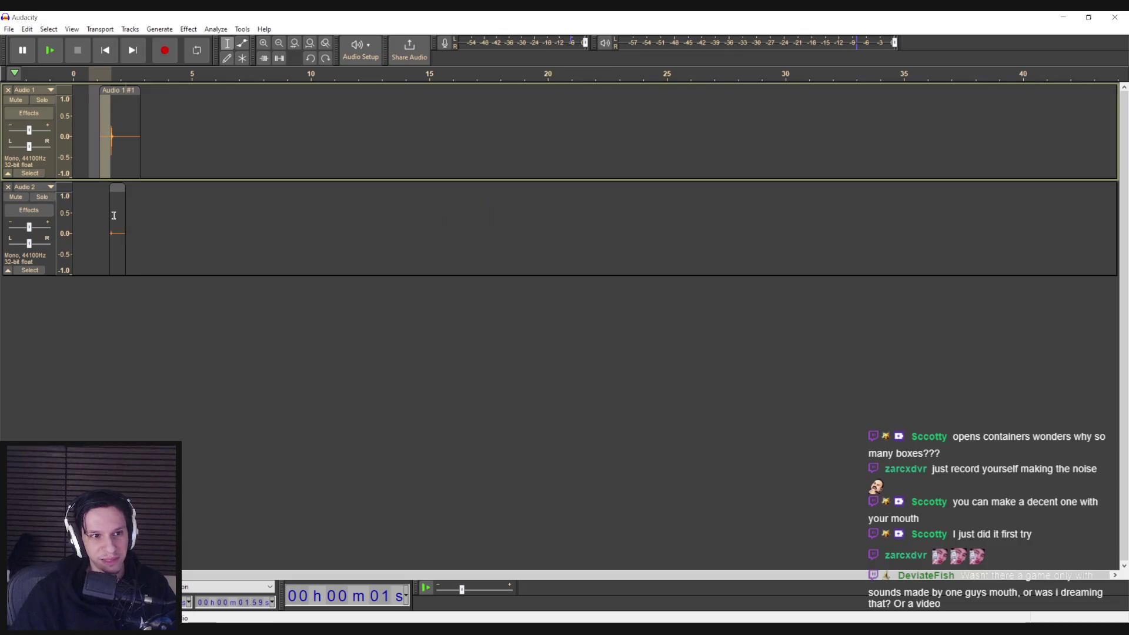
- Delete the silent lead-ins from both tracks so each clip starts at 1.60 s
{"action": "key", "text": "ctrl+z"}
{"action": "key", "text": "ctrl+y"}
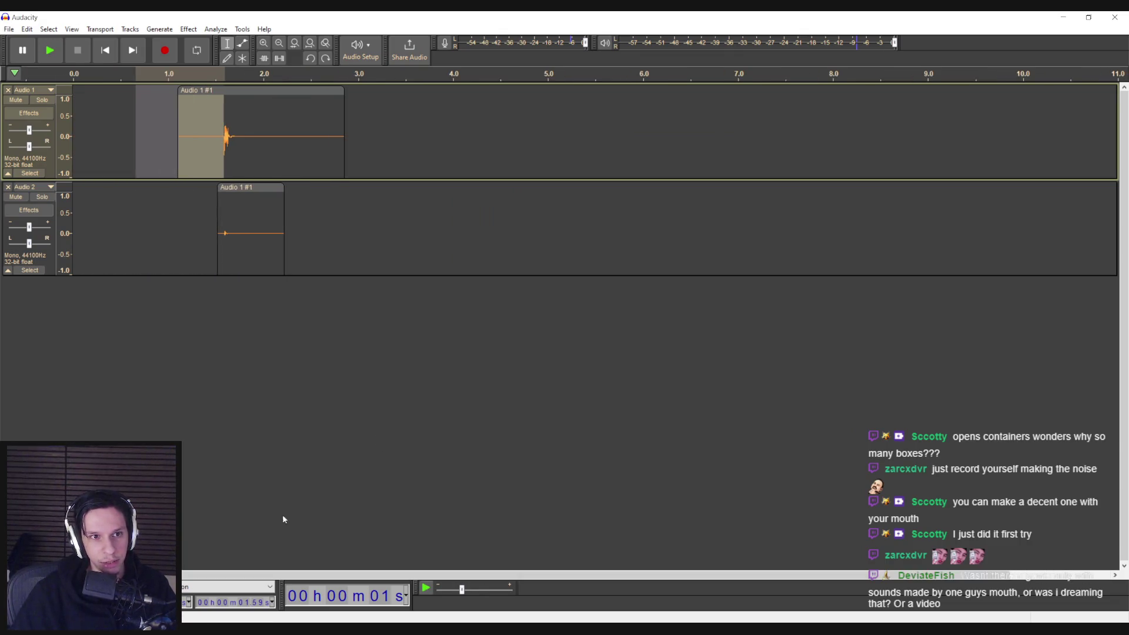
{"action": "left_click", "coordinate": [206, 97]}
{"action": "key", "text": "Delete"}
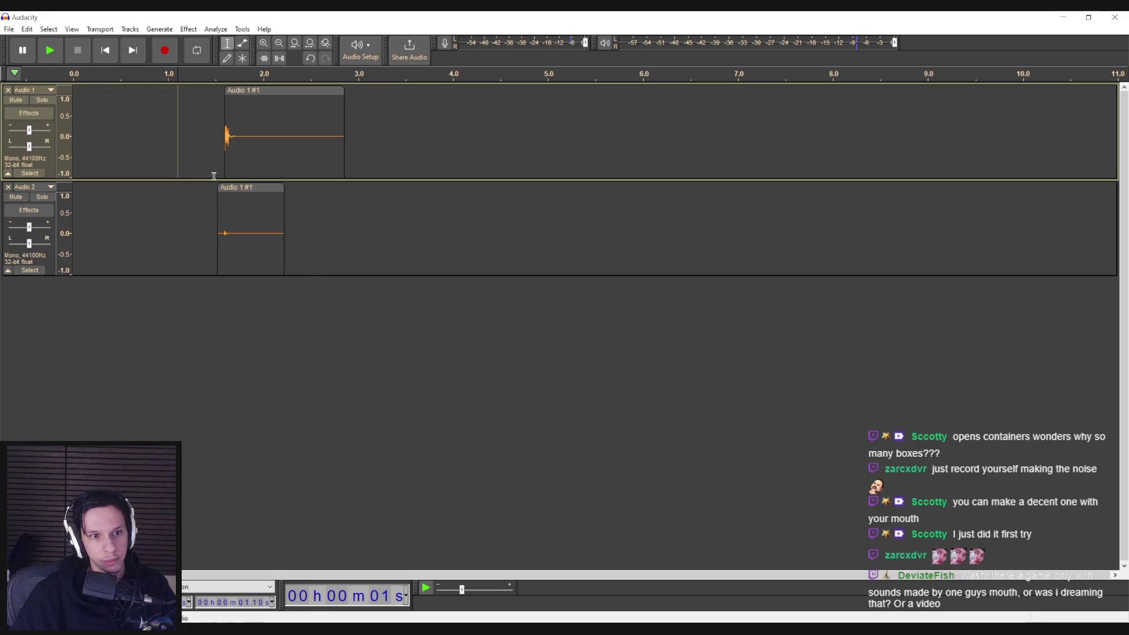
{"action": "scroll", "coordinate": [222, 217], "scroll_direction": "up", "scroll_amount": 4}
{"action": "left_click_drag", "start_coordinate": [264, 202], "coordinate": [126, 215]}
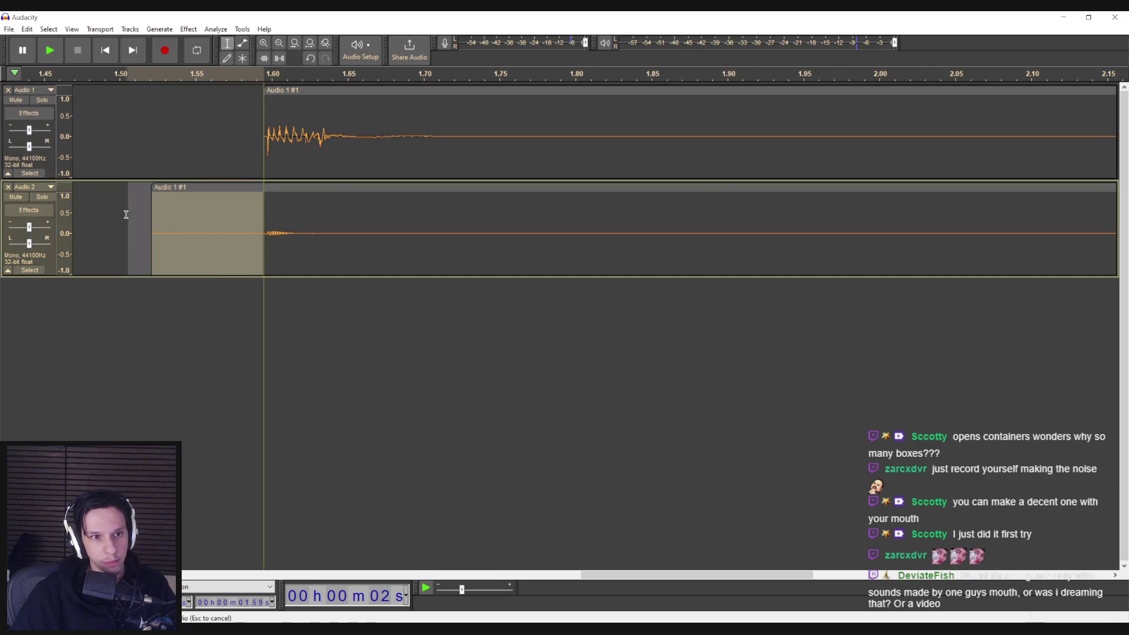
{"action": "left_click", "coordinate": [214, 189]}
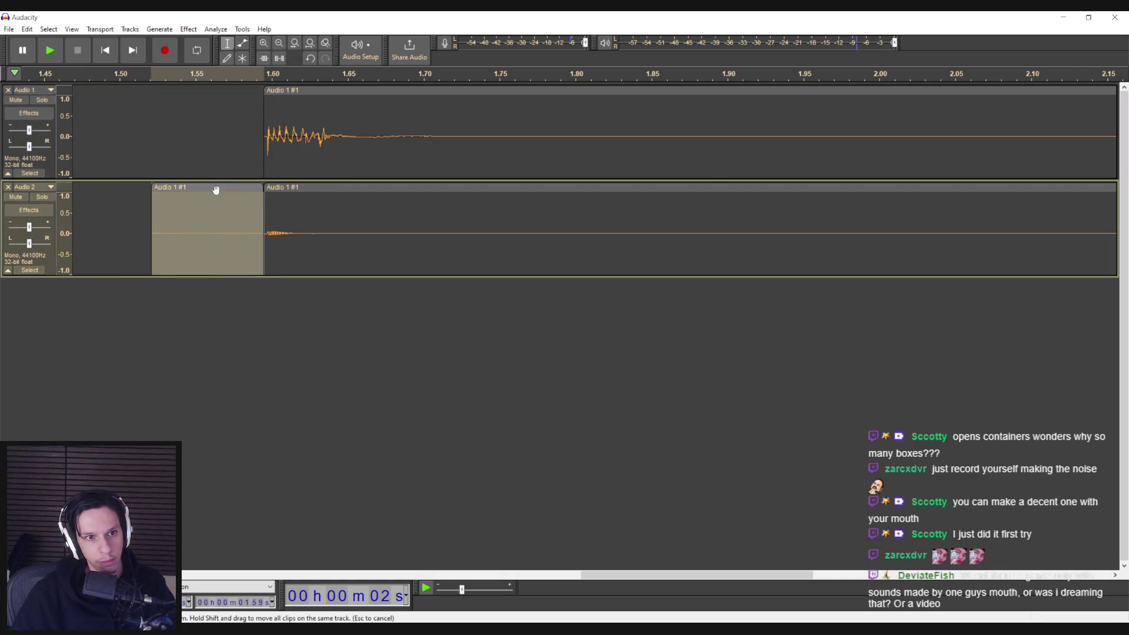
{"action": "key", "text": "Delete"}
- Apply Change Pitch with -15 percent to the whole Audio 1 clip
{"action": "double_click", "coordinate": [259, 179]}
{"action": "left_click", "coordinate": [188, 29]}
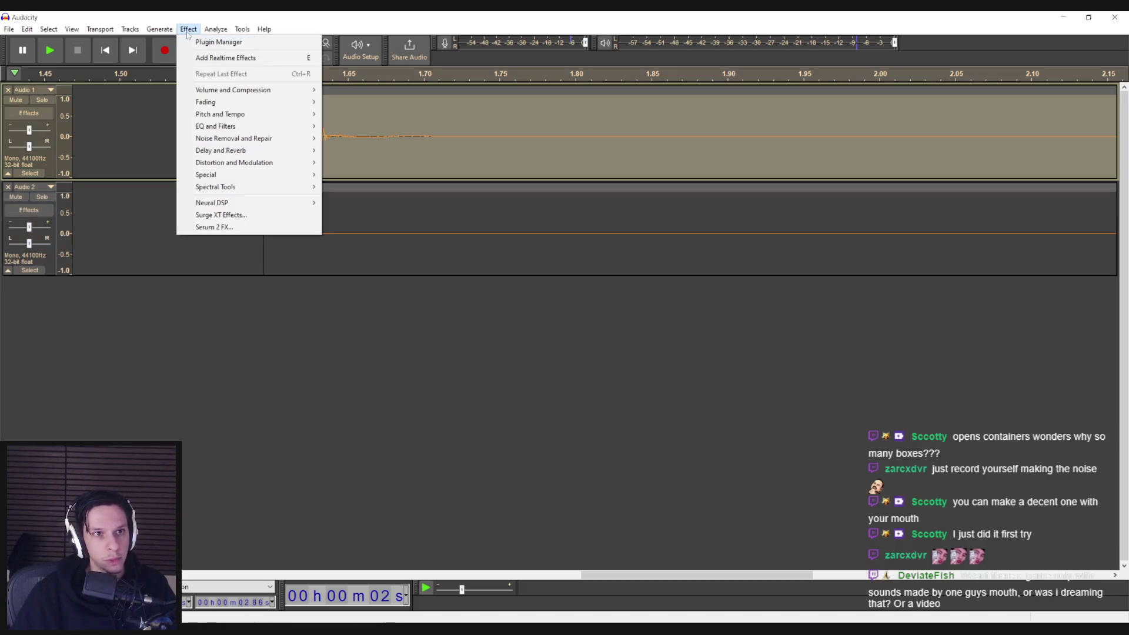
{"action": "mouse_move", "coordinate": [235, 114]}
{"action": "left_click", "coordinate": [352, 114]}
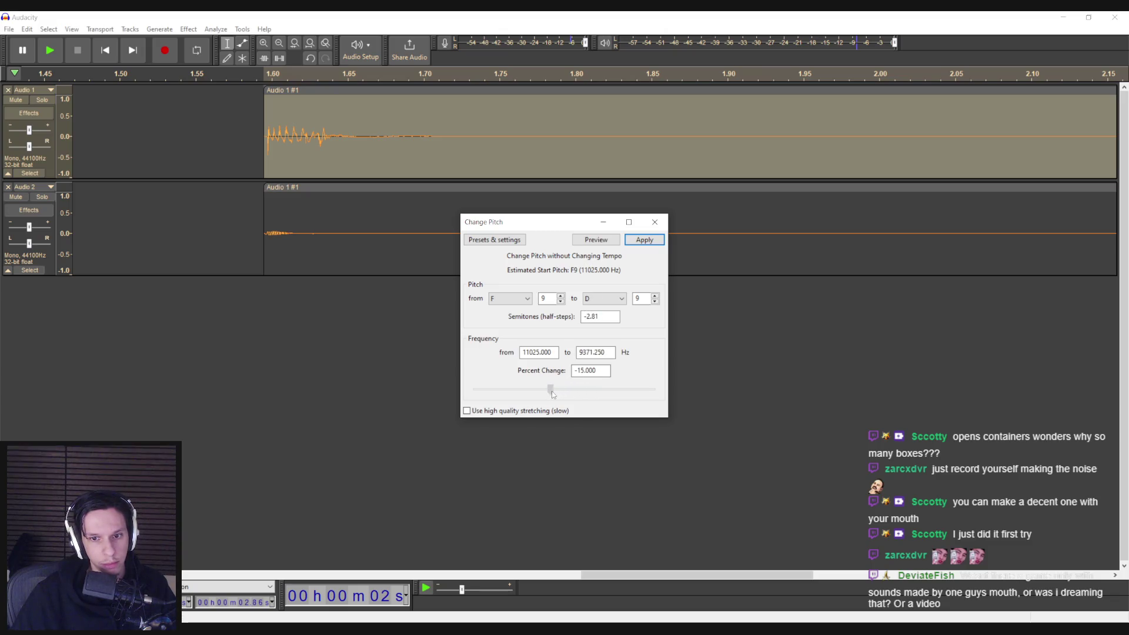
{"action": "left_click", "coordinate": [644, 239]}
- Play both tracks, including from 1.45 s, to compare the pitch-shifted sound
{"action": "left_click", "coordinate": [179, 134]}
{"action": "key", "text": "space"}
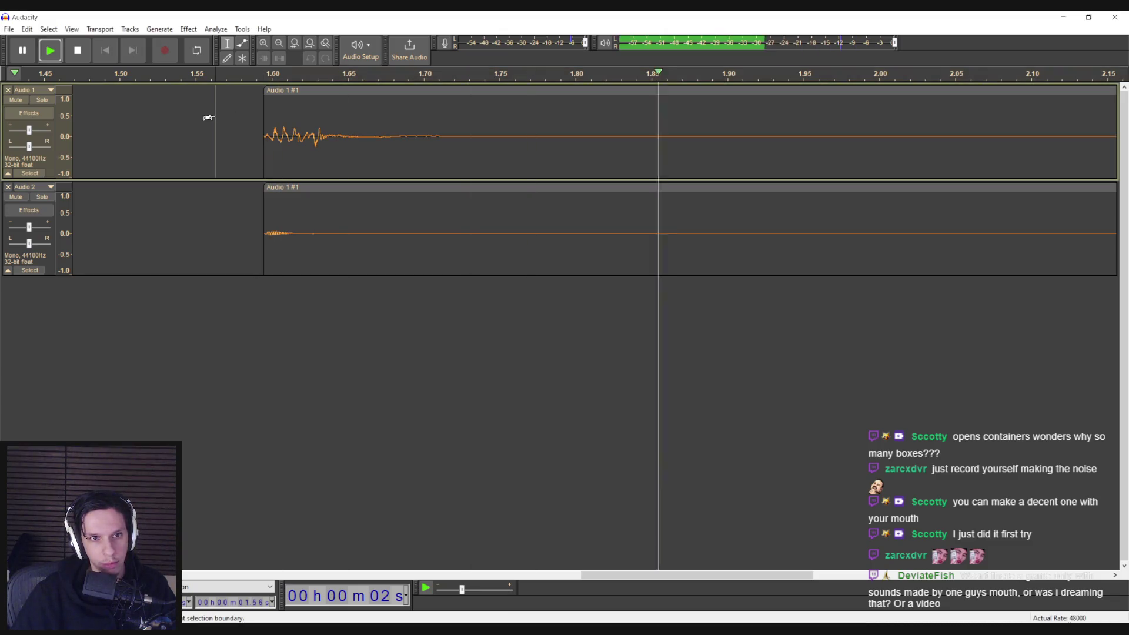
{"action": "scroll", "coordinate": [177, 133], "scroll_direction": "down", "scroll_amount": 3}
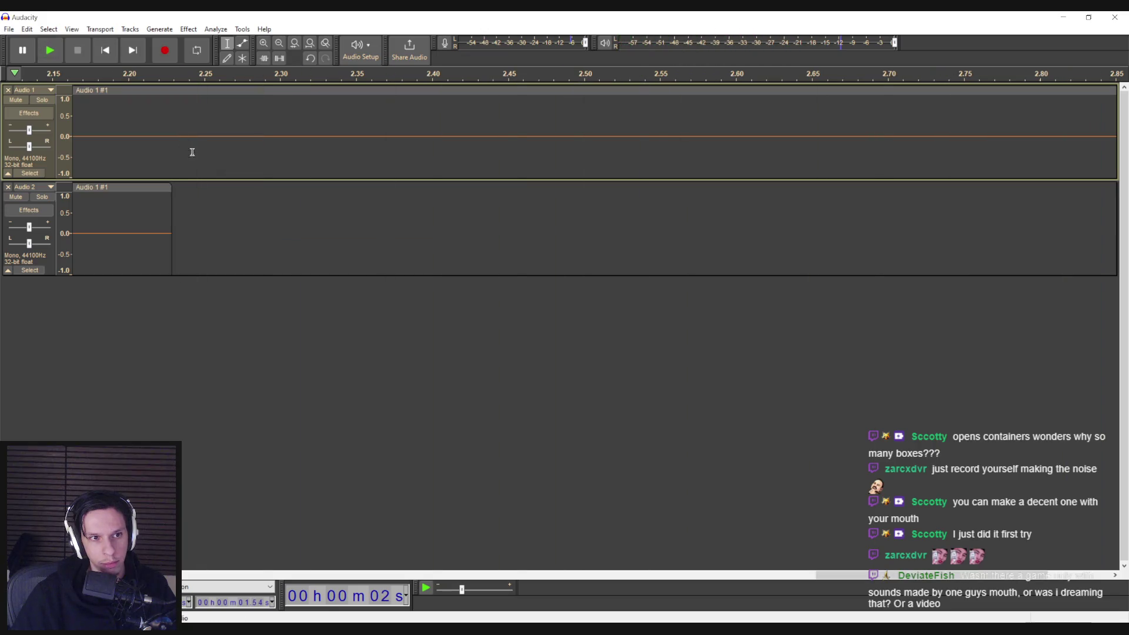
{"action": "scroll", "coordinate": [199, 170], "scroll_direction": "down", "scroll_amount": 4}
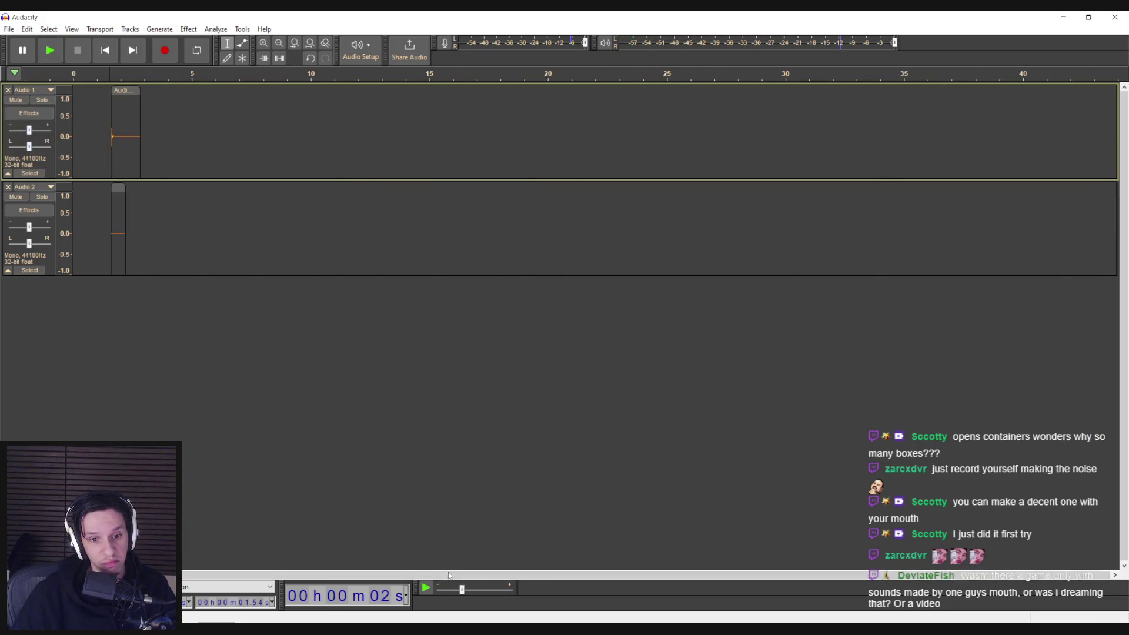
{"action": "scroll", "coordinate": [90, 141], "scroll_direction": "up", "scroll_amount": 4}
{"action": "key", "text": "space"}
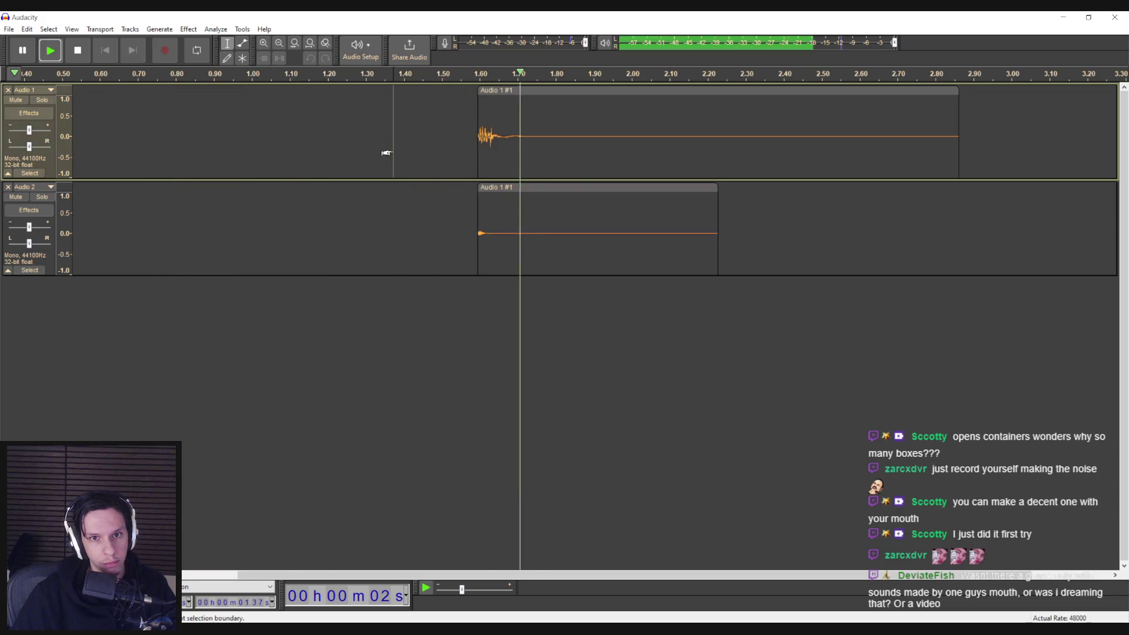
{"action": "key", "text": "space"}
{"action": "key", "text": "space"}
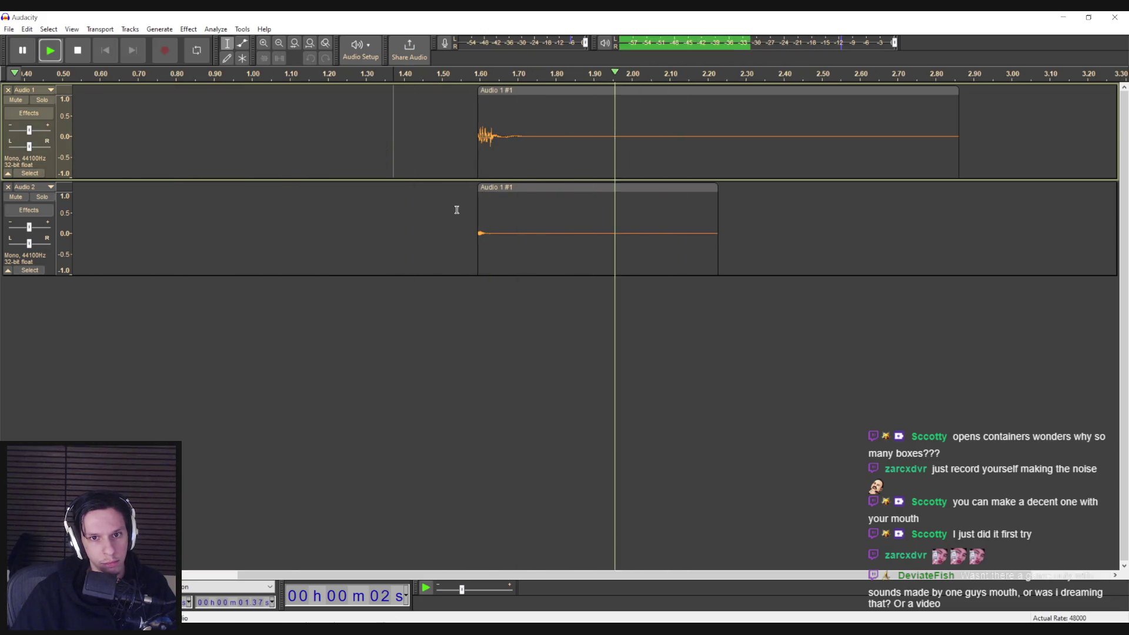
{"action": "key", "text": "space"}
{"action": "scroll", "coordinate": [457, 207], "scroll_direction": "up", "scroll_amount": 3}
{"action": "scroll", "coordinate": [590, 207], "scroll_direction": "down", "scroll_amount": 4}
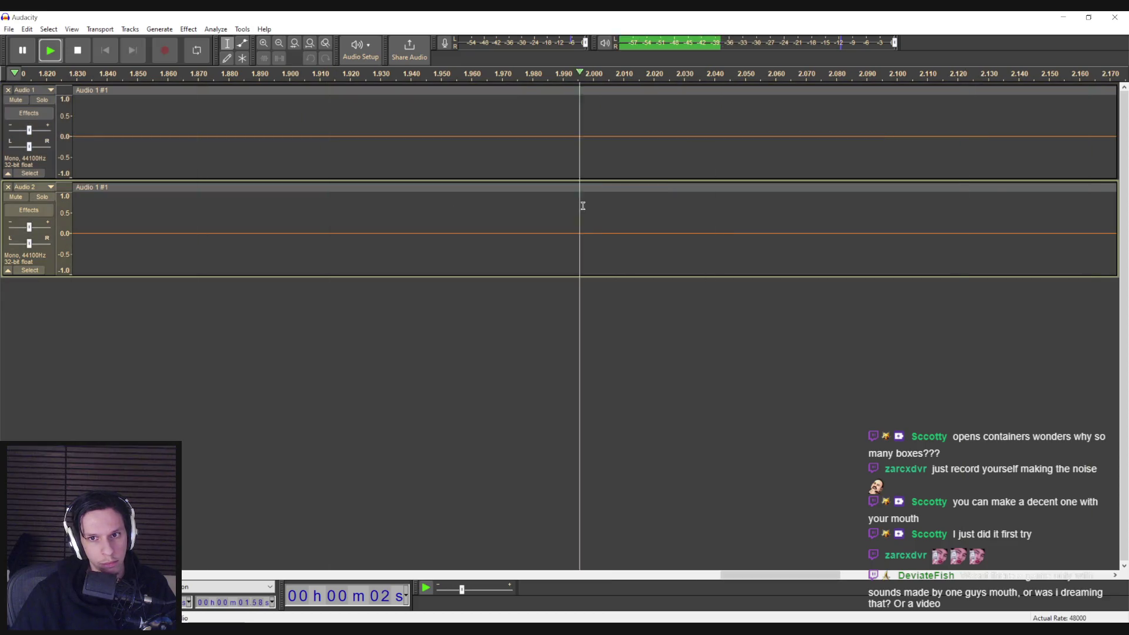
{"action": "left_click", "coordinate": [324, 216]}
{"action": "key", "text": "space"}
{"action": "key", "text": "space"}
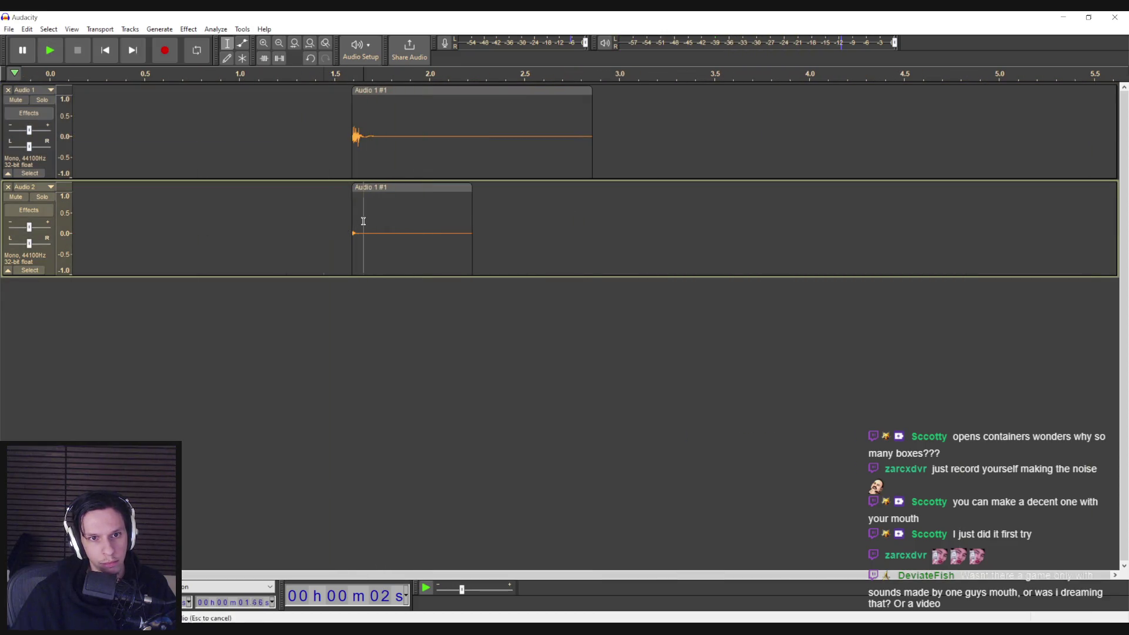
- Try a 0.950 speed change on the clip and play the result
{"action": "double_click", "coordinate": [364, 222]}
{"action": "double_click", "coordinate": [377, 135]}
{"action": "left_click", "coordinate": [159, 28]}
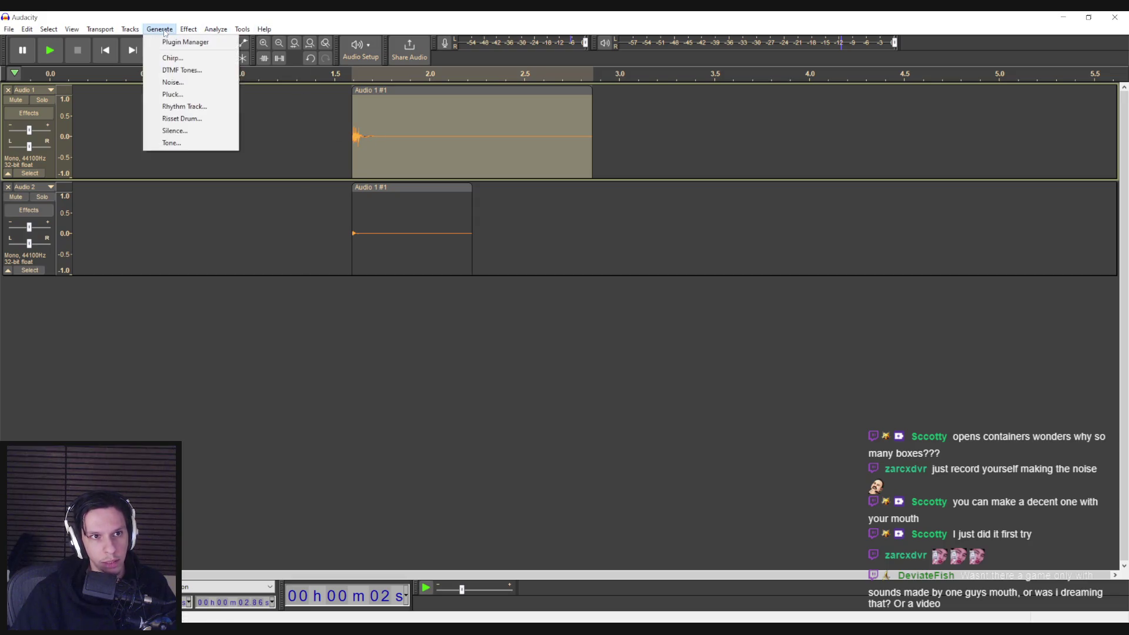
{"action": "mouse_move", "coordinate": [225, 105]}
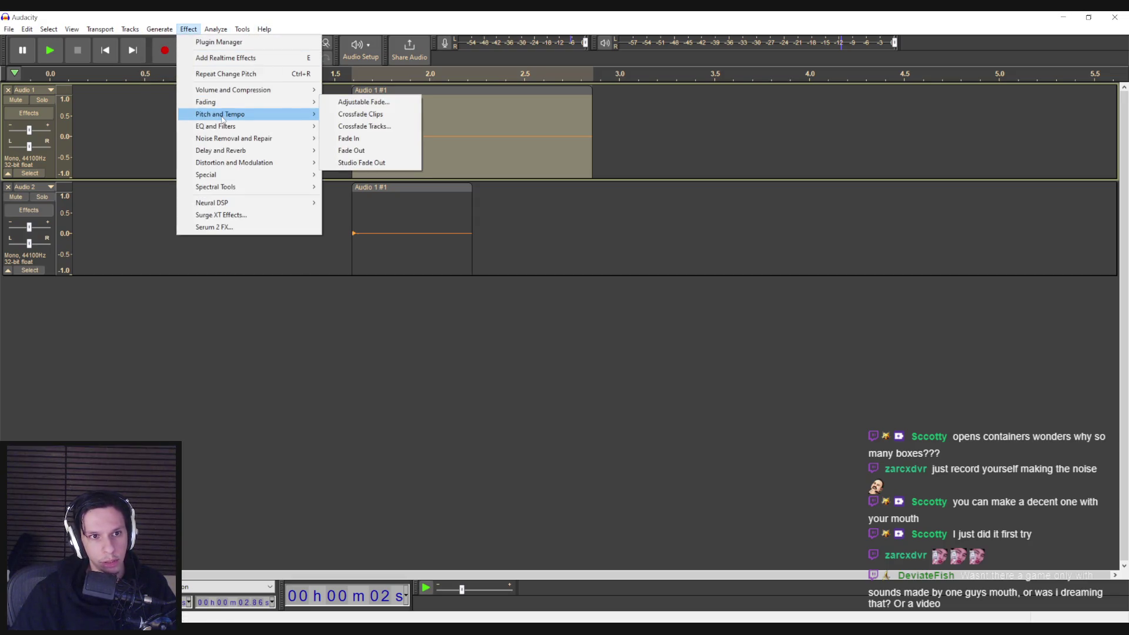
{"action": "left_click", "coordinate": [360, 125]}
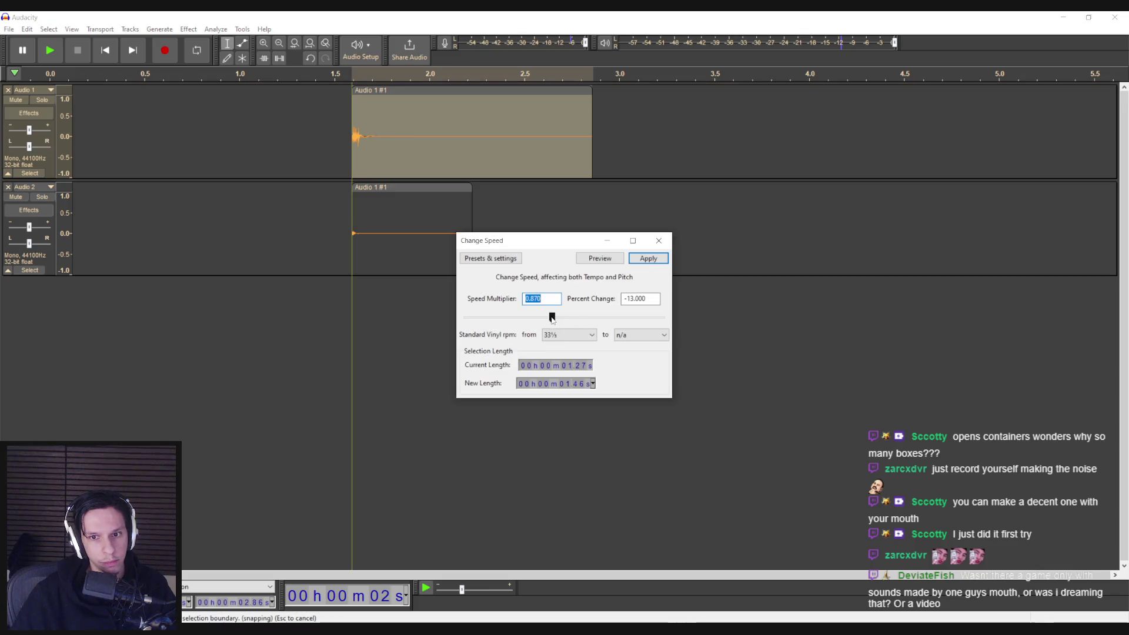
{"action": "left_click_drag", "start_coordinate": [553, 319], "coordinate": [559, 321]}
{"action": "left_click", "coordinate": [647, 259]}
{"action": "left_click", "coordinate": [327, 136]}
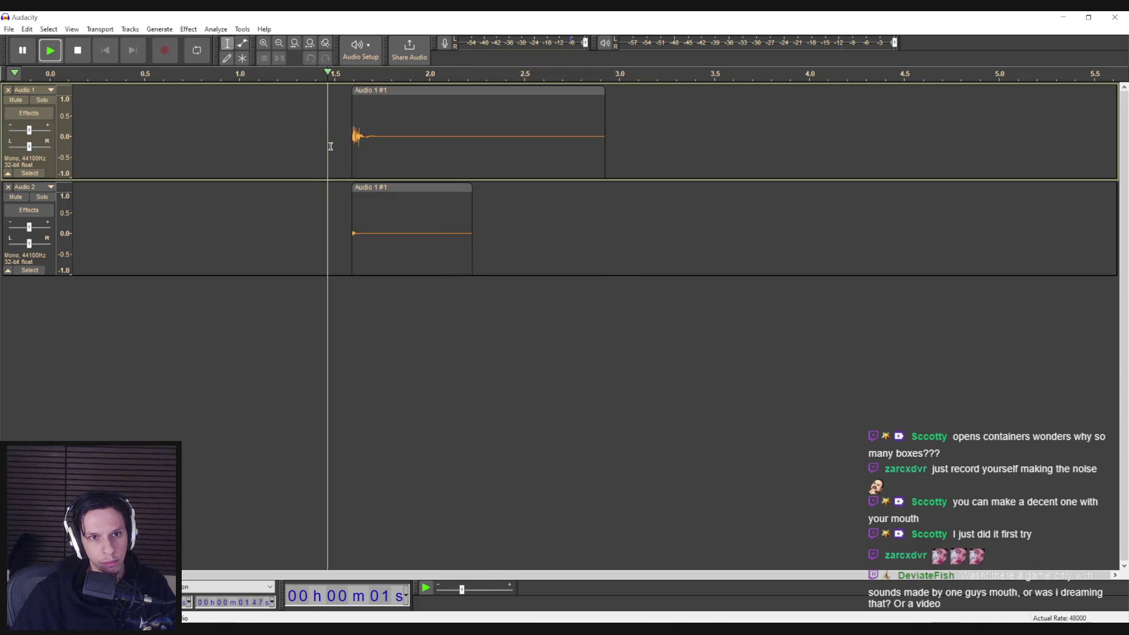
{"action": "key", "text": "space"}
- Lower the second track's clip by -3.02 semitones and play it back
{"action": "double_click", "coordinate": [362, 227]}
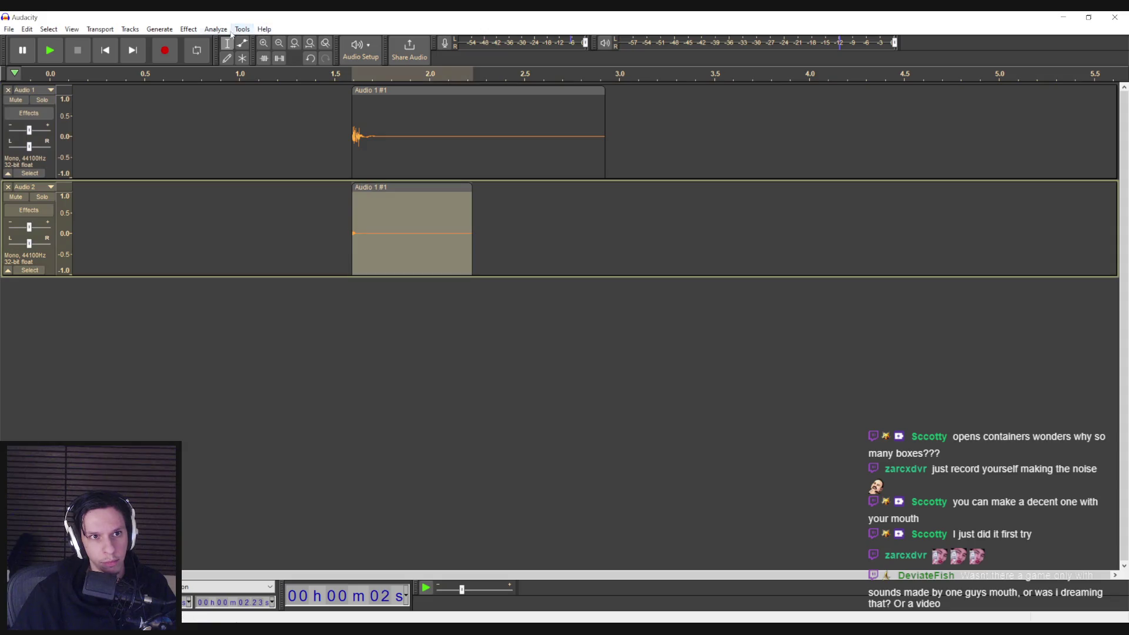
{"action": "left_click", "coordinate": [189, 29]}
{"action": "mouse_move", "coordinate": [247, 103]}
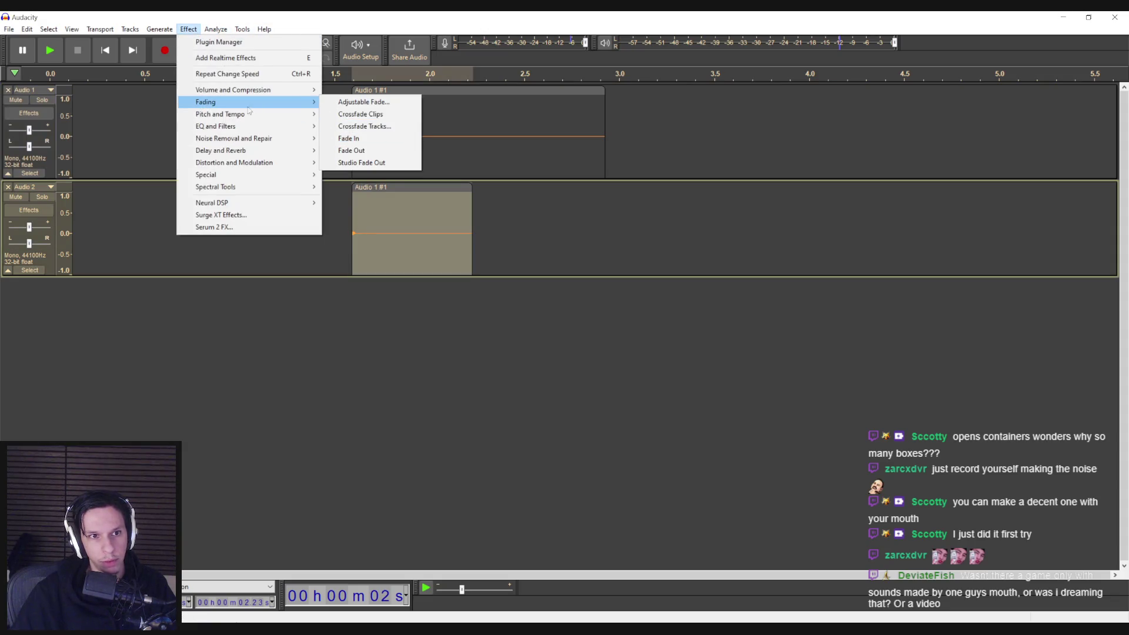
{"action": "left_click", "coordinate": [355, 114]}
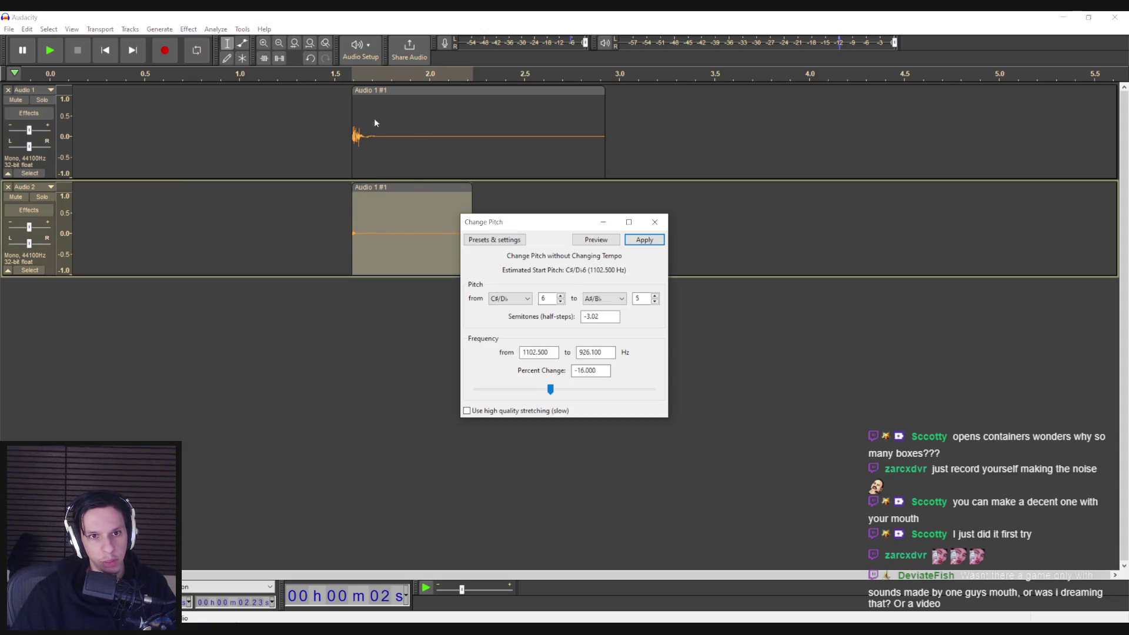
{"action": "left_click", "coordinate": [631, 245]}
{"action": "left_click", "coordinate": [363, 221]}
{"action": "key", "text": "space"}
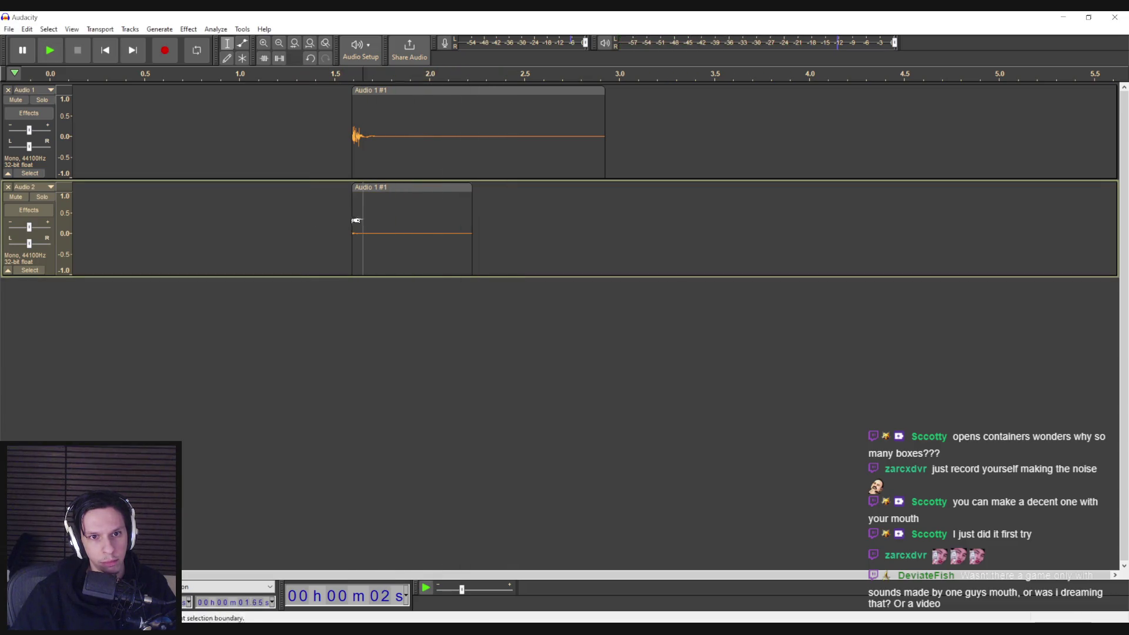
- Slow the second track's clip to 0.910 speed and play it back
{"action": "double_click", "coordinate": [356, 221]}
{"action": "left_click", "coordinate": [188, 29]}
{"action": "mouse_move", "coordinate": [204, 105]}
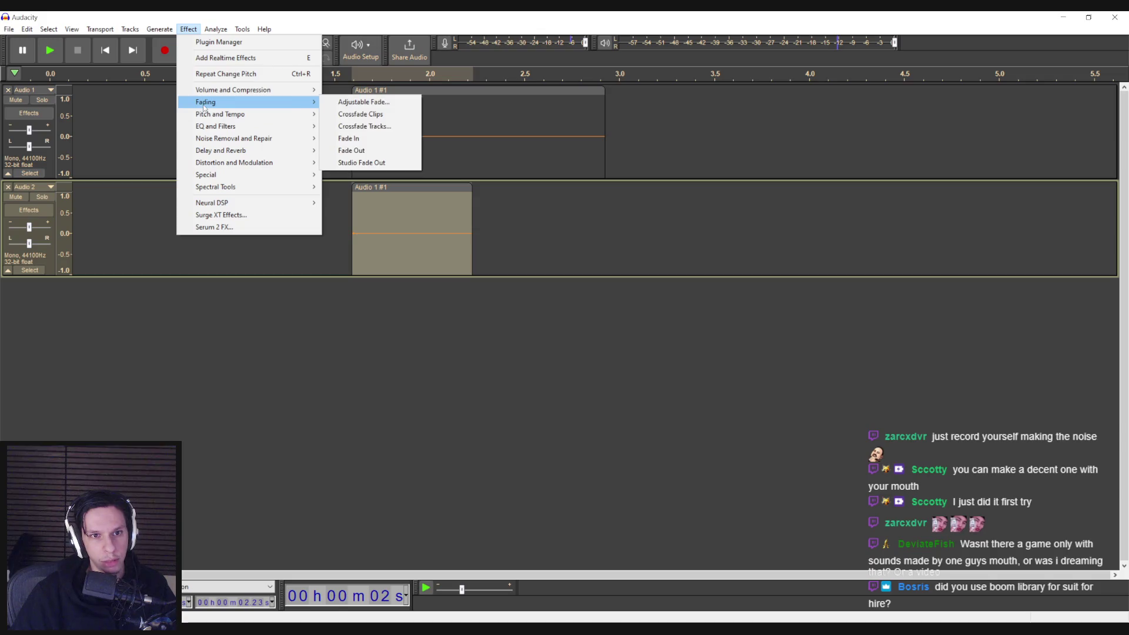
{"action": "left_click", "coordinate": [360, 126]}
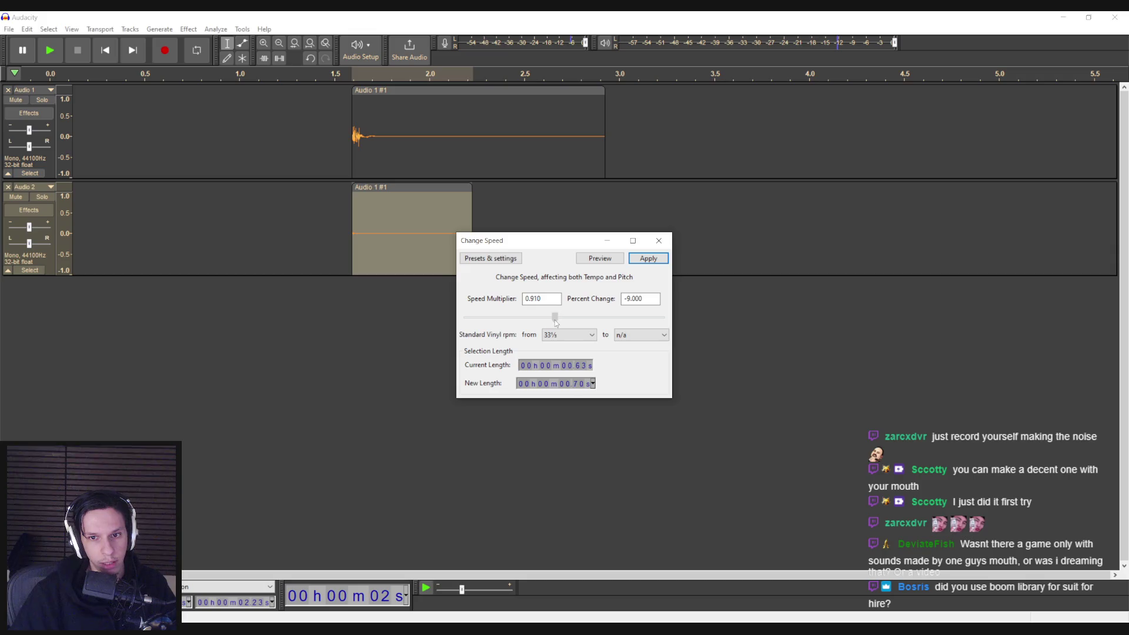
{"action": "left_click", "coordinate": [647, 263]}
{"action": "left_click", "coordinate": [318, 233]}
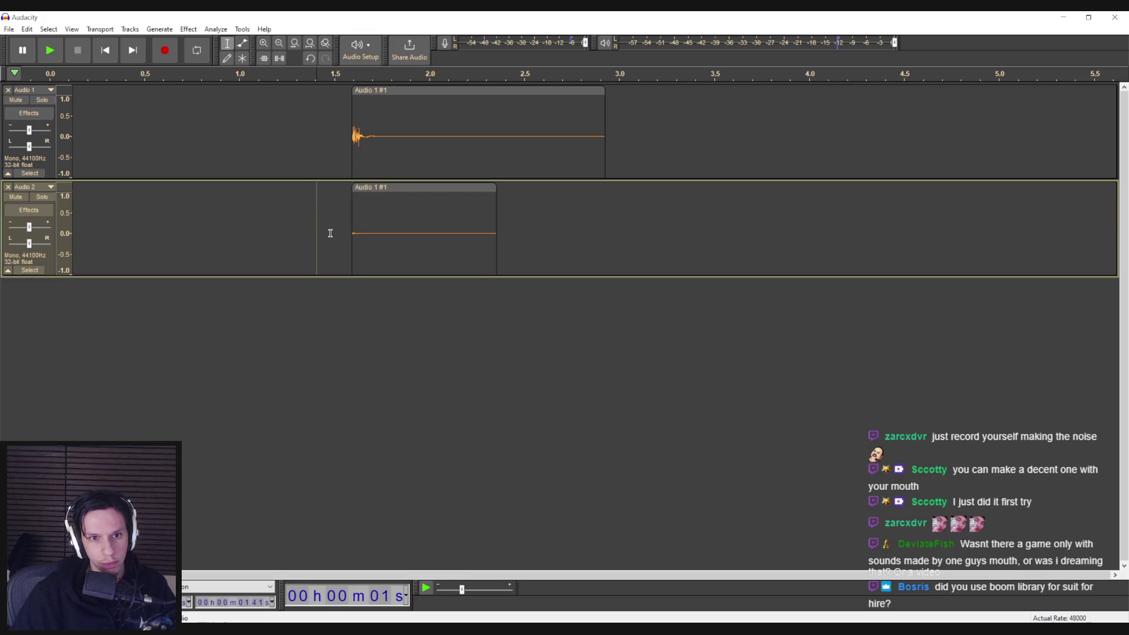
{"action": "key", "text": "space"}
- Play the original recording and the edited second track to compare them
{"action": "left_click", "coordinate": [322, 152]}
{"action": "key", "text": "space"}
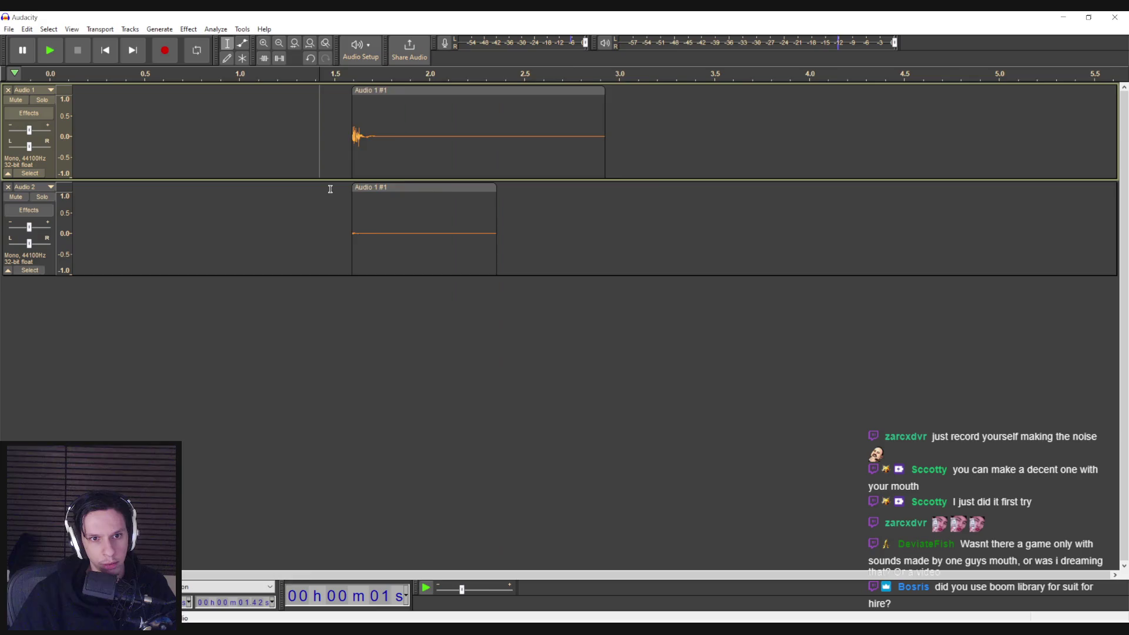
{"action": "scroll", "coordinate": [331, 189], "scroll_direction": "up", "scroll_amount": 4, "text": "ctrl"}
{"action": "key", "text": "space"}
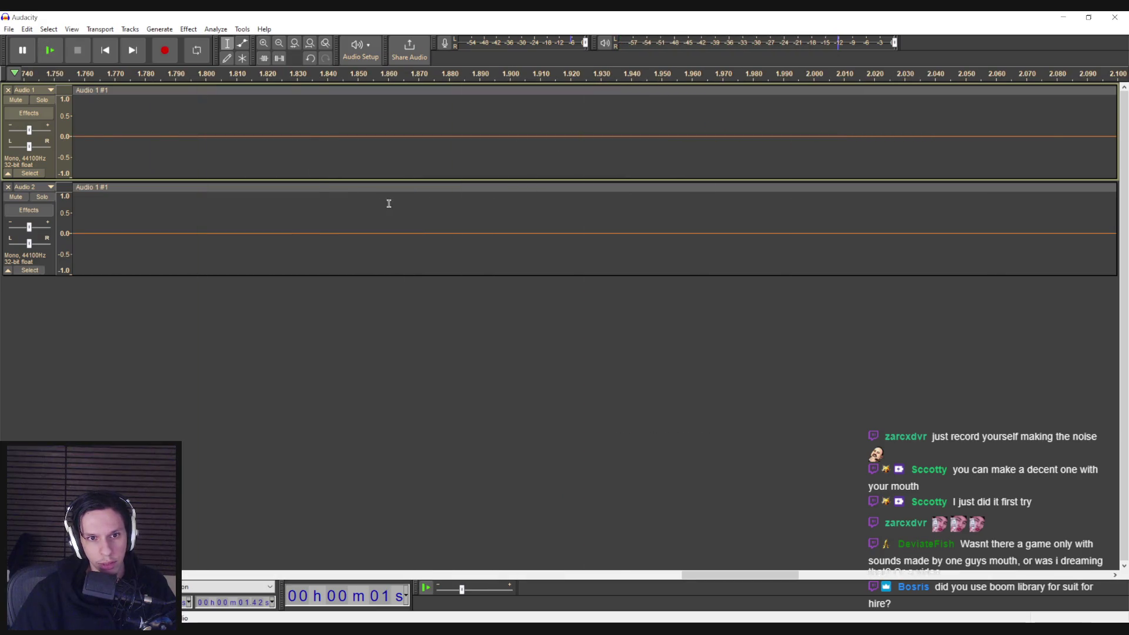
{"action": "scroll", "coordinate": [388, 202], "scroll_direction": "down", "scroll_amount": 3, "text": "ctrl"}
{"action": "left_click", "coordinate": [261, 209]}
{"action": "key", "text": "space"}
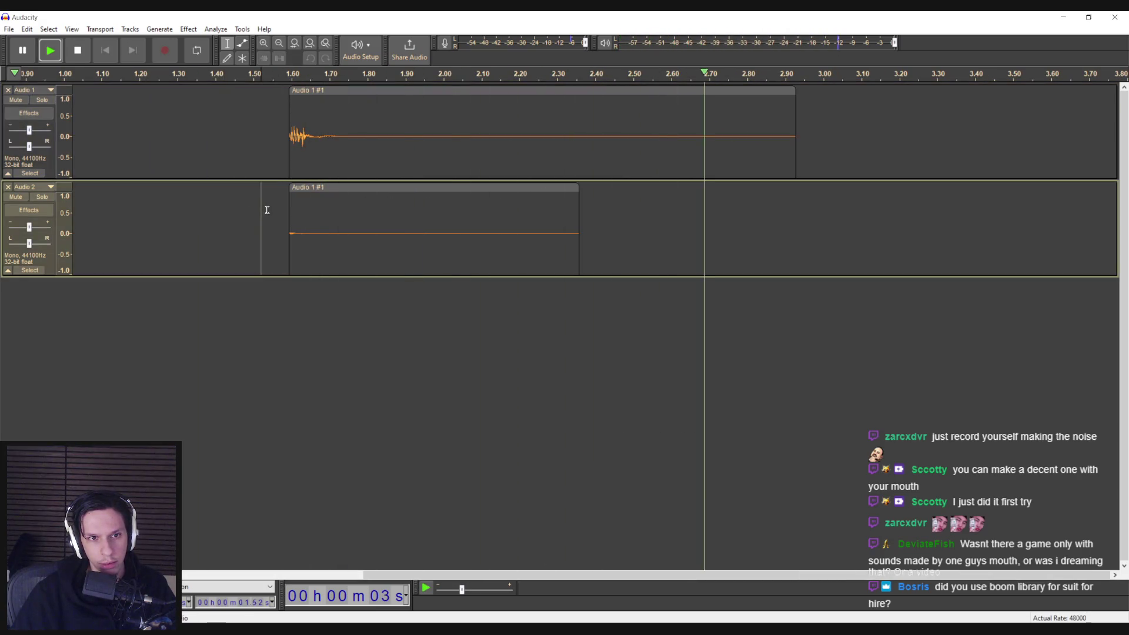
{"action": "scroll", "coordinate": [259, 212], "scroll_direction": "down", "scroll_amount": 2, "text": "ctrl"}
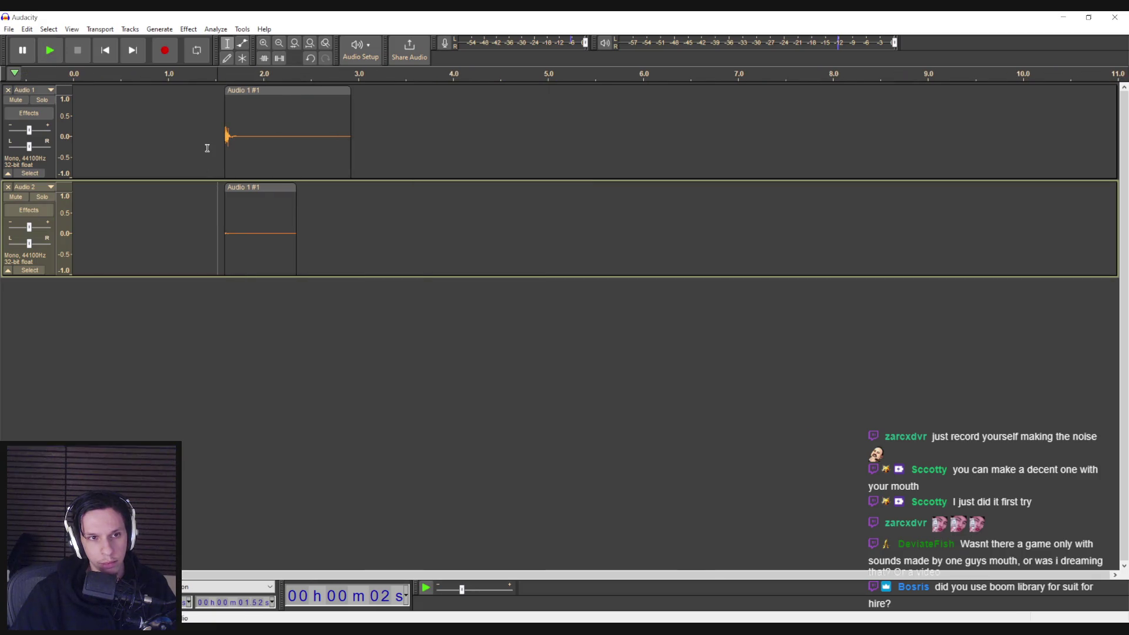
- Select the first-track clip, dismiss the Effect menu unused, and switch to the Sounds folder
{"action": "double_click", "coordinate": [251, 138]}
{"action": "left_click", "coordinate": [188, 29]}
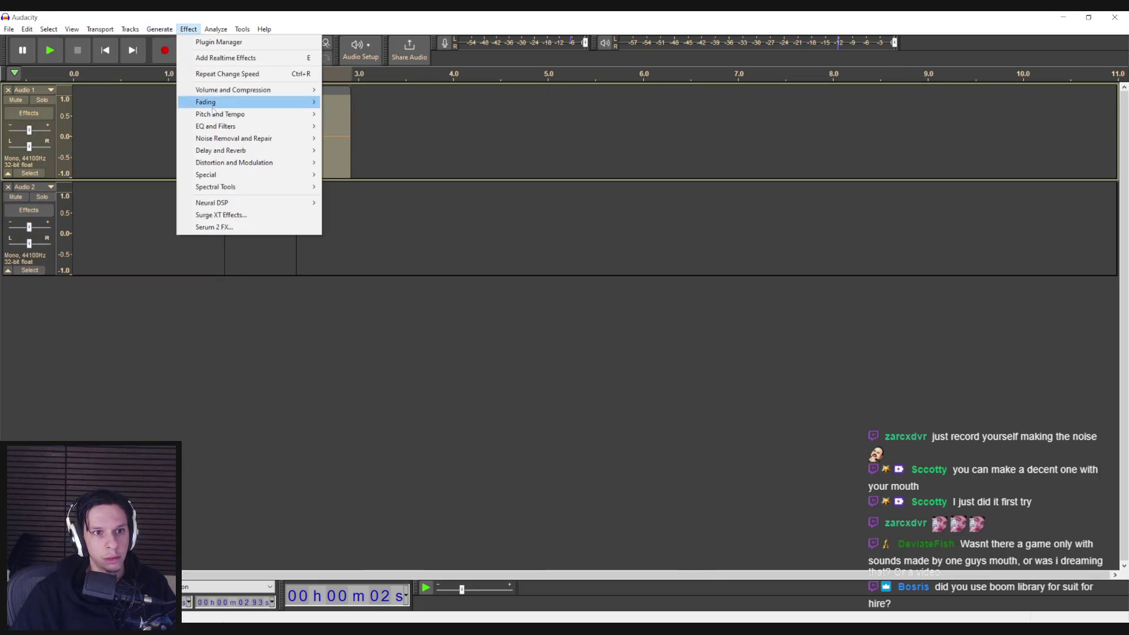
{"action": "mouse_move", "coordinate": [213, 113]}
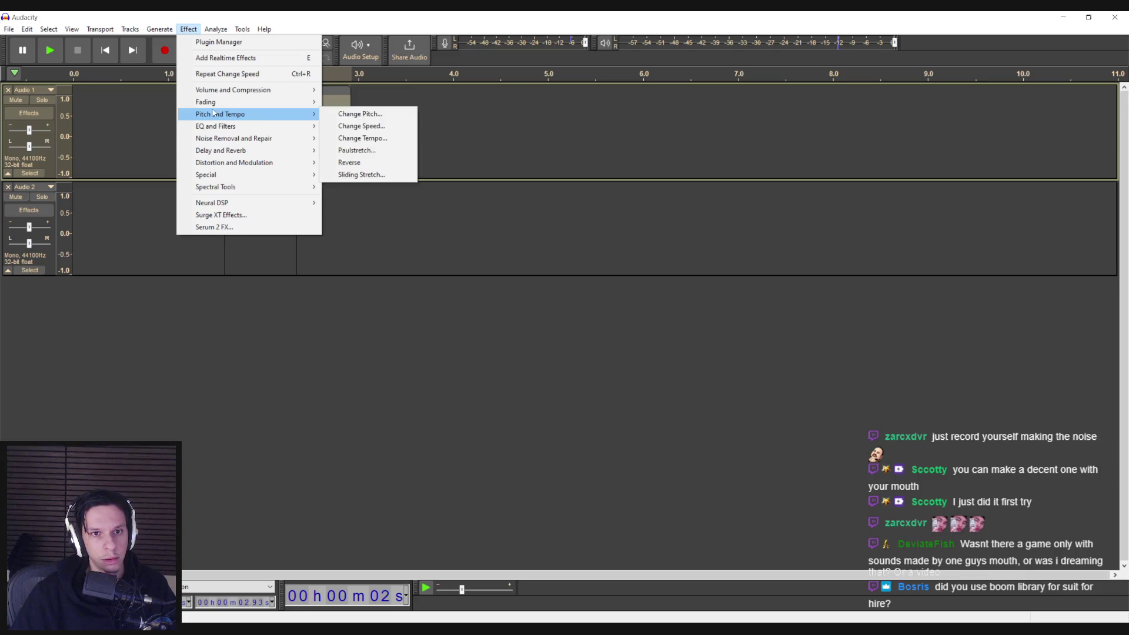
{"action": "left_click", "coordinate": [146, 126]}
{"action": "left_click", "coordinate": [148, 126]}
{"action": "key", "text": "alt+Tab"}
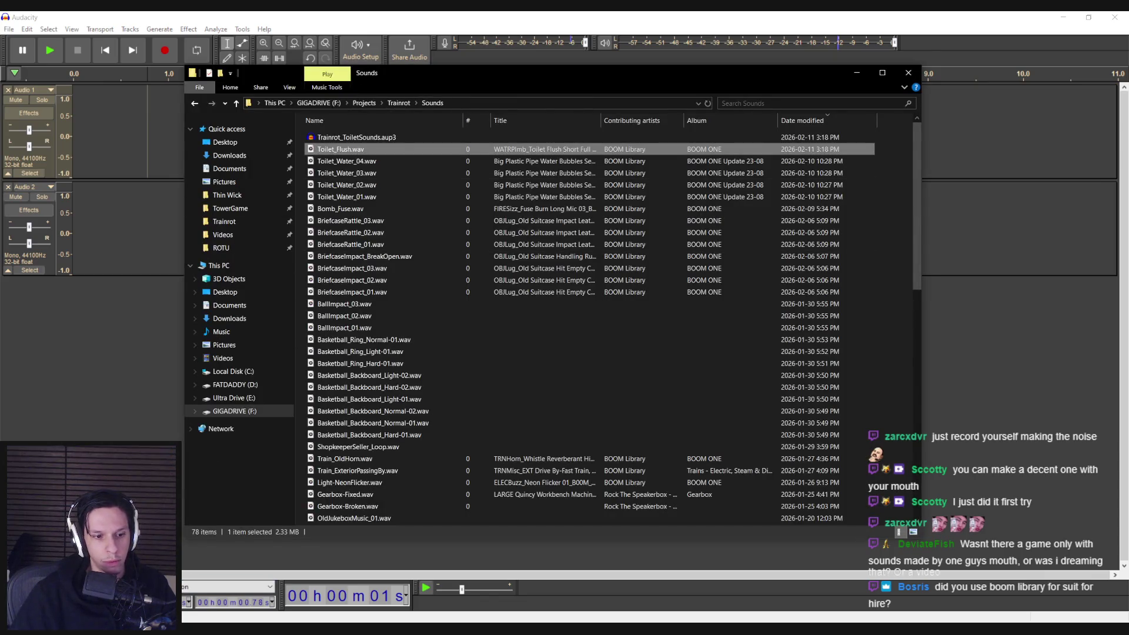
- From BOOM Library Loader, open the installed BOOM ONE pack's folder and enter Base Package
{"action": "key", "text": "alt+Tab"}
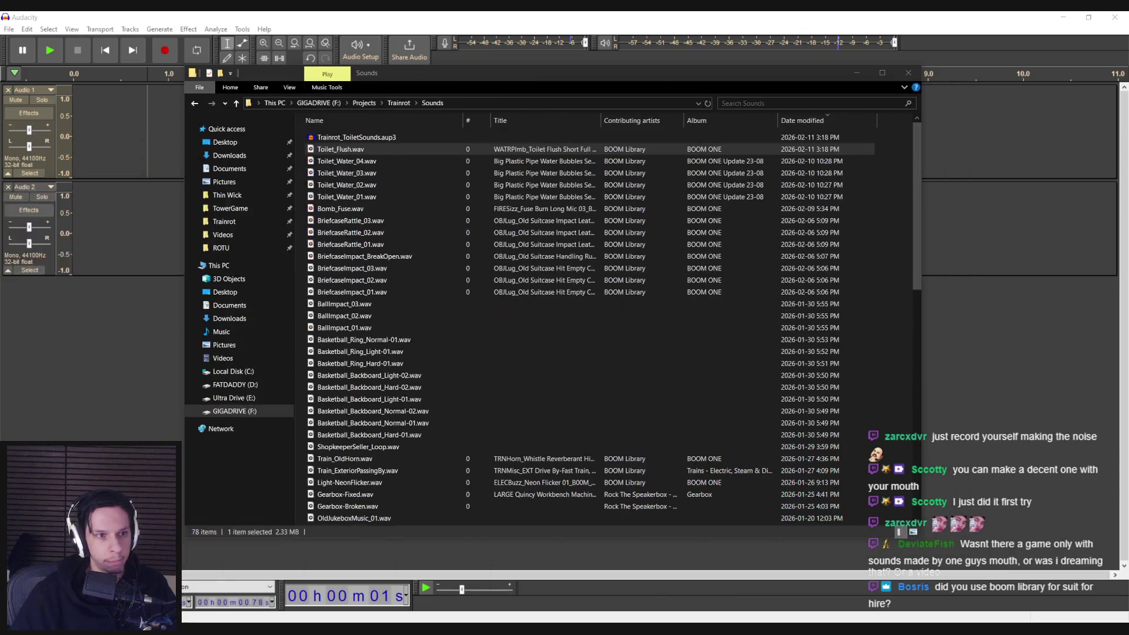
{"action": "key", "text": "alt+Tab"}
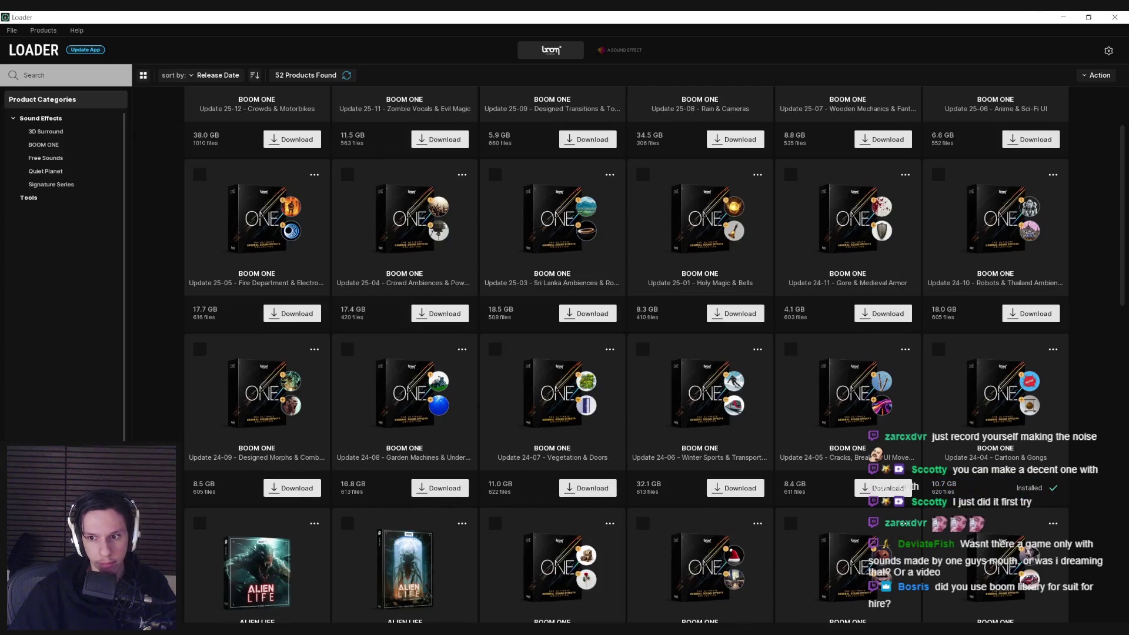
{"action": "left_click", "coordinate": [1053, 352]}
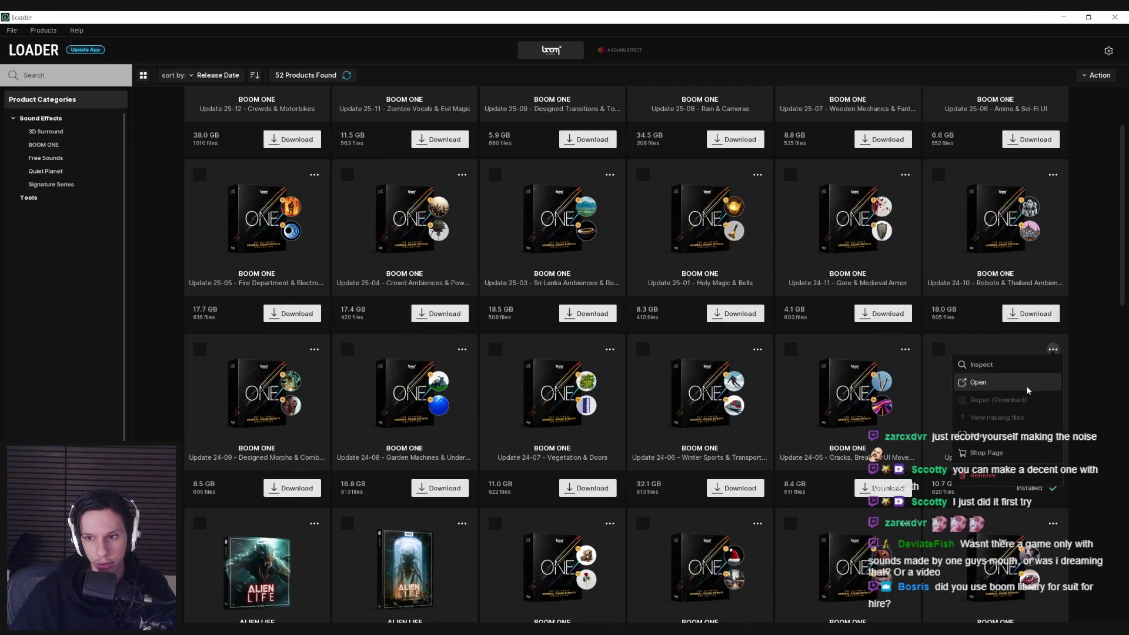
{"action": "key", "text": "alt+Tab"}
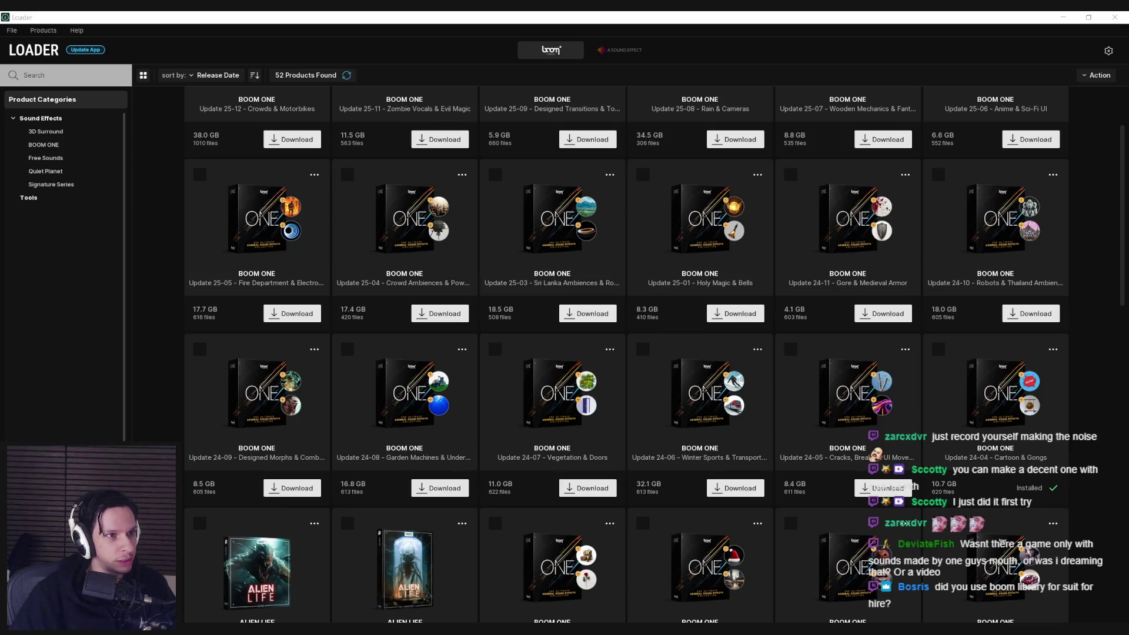
{"action": "double_click", "coordinate": [316, 200]}
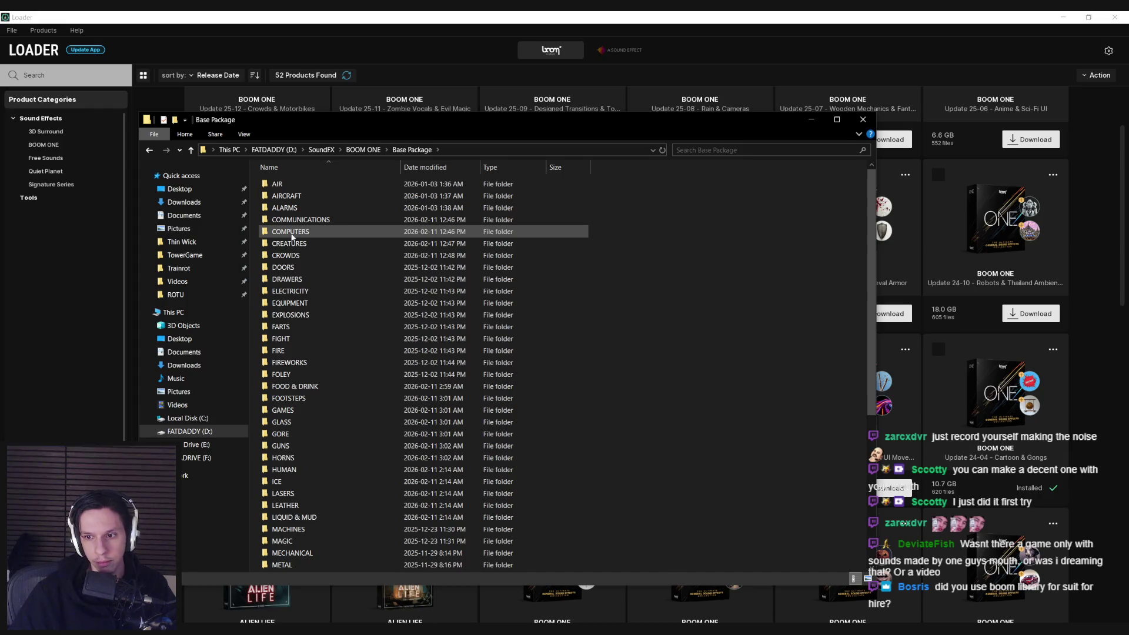
- Go to Update 24-04's CARTOON folder and peek into PLUCK
{"action": "key", "text": "alt+Left"}
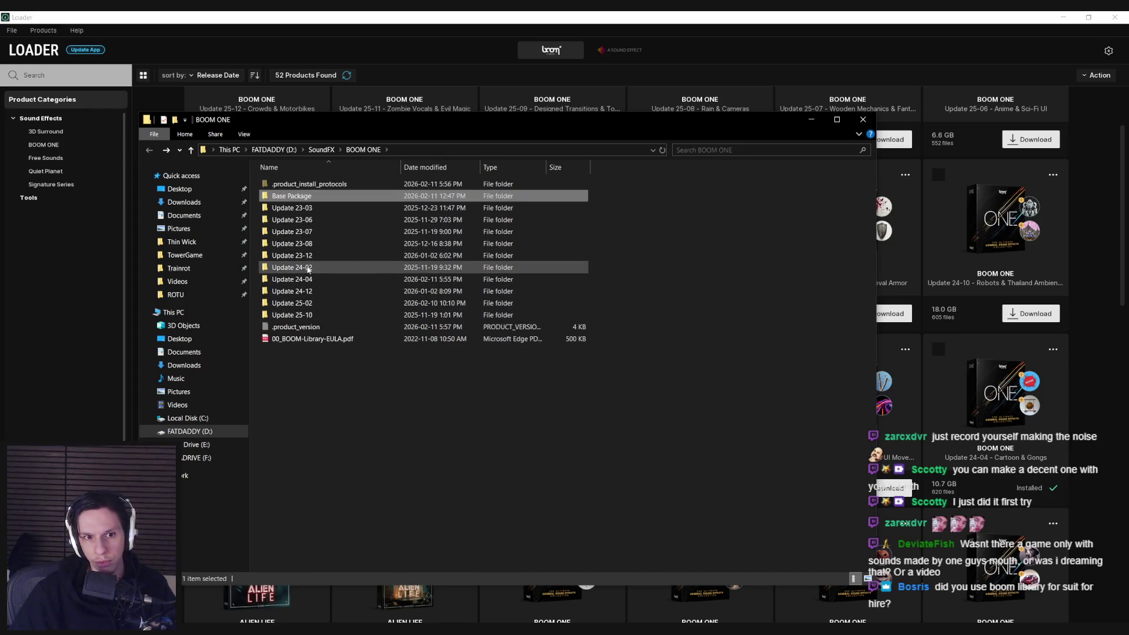
{"action": "double_click", "coordinate": [319, 277]}
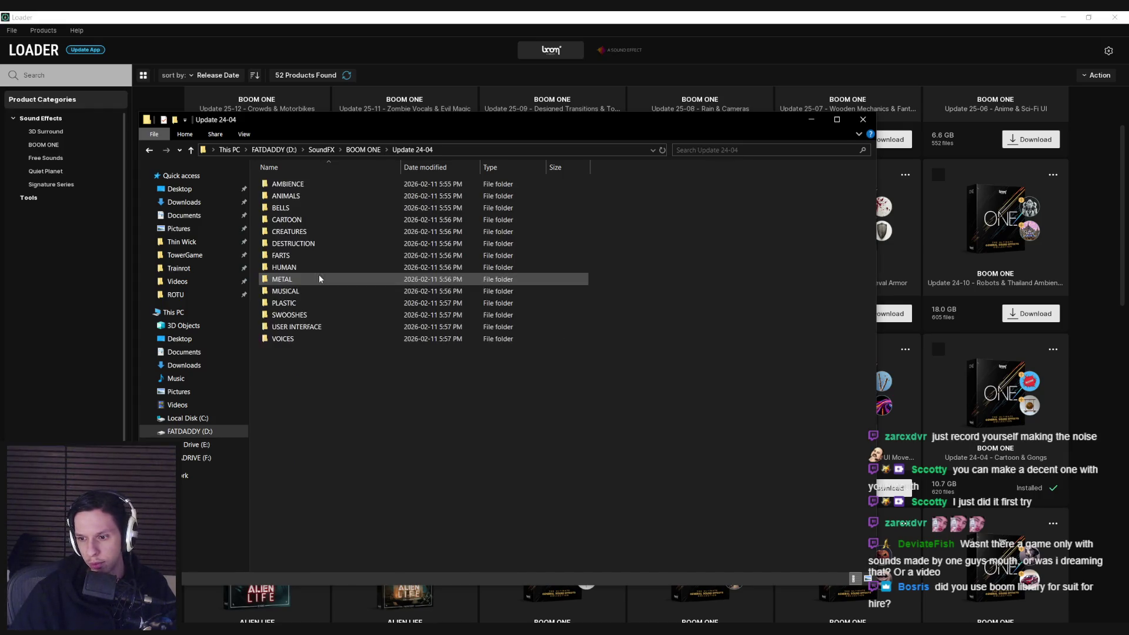
{"action": "double_click", "coordinate": [300, 219]}
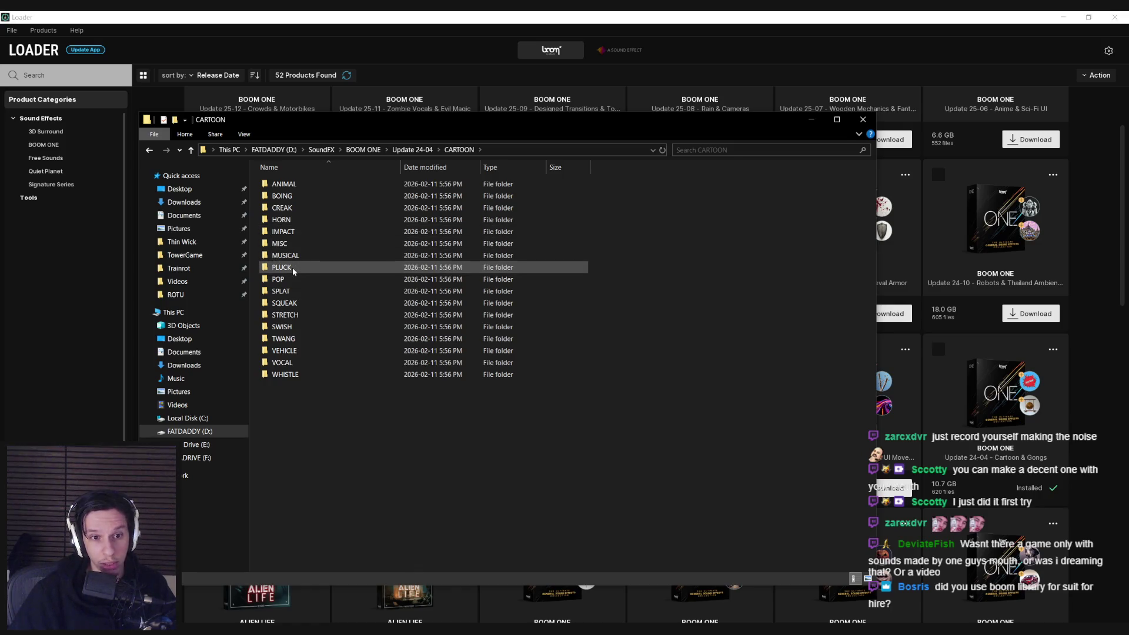
{"action": "double_click", "coordinate": [292, 268]}
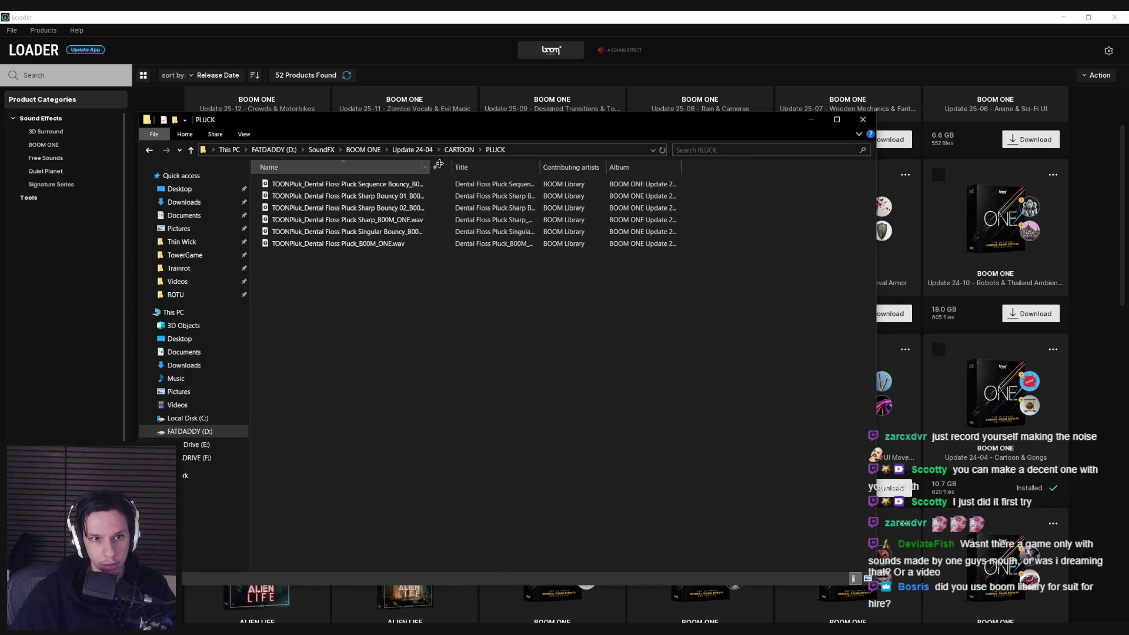
{"action": "key", "text": "BackSpace"}
- Audition the POP sounds Mouth Palate Pop and Mouth Plop Dripping
{"action": "double_click", "coordinate": [291, 279]}
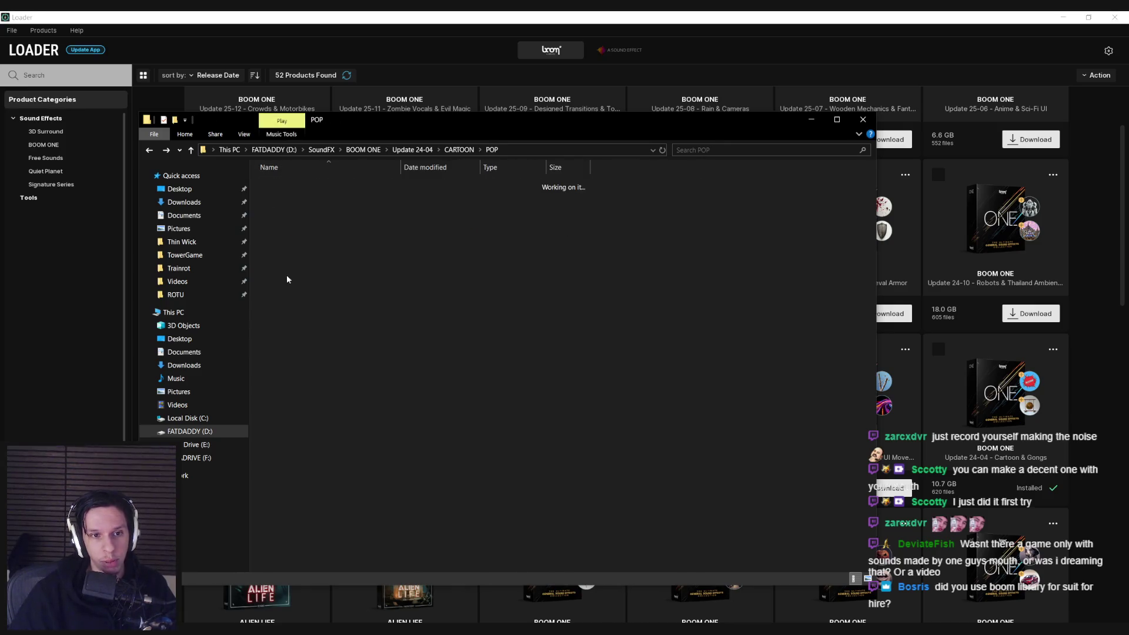
{"action": "double_click", "coordinate": [297, 184]}
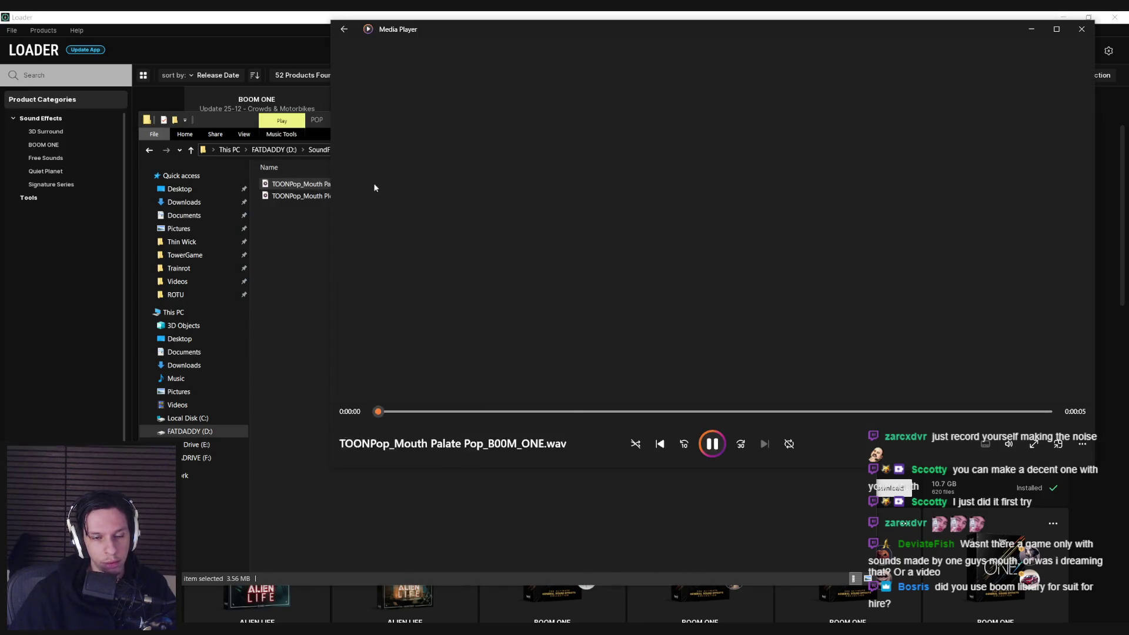
{"action": "double_click", "coordinate": [299, 197]}
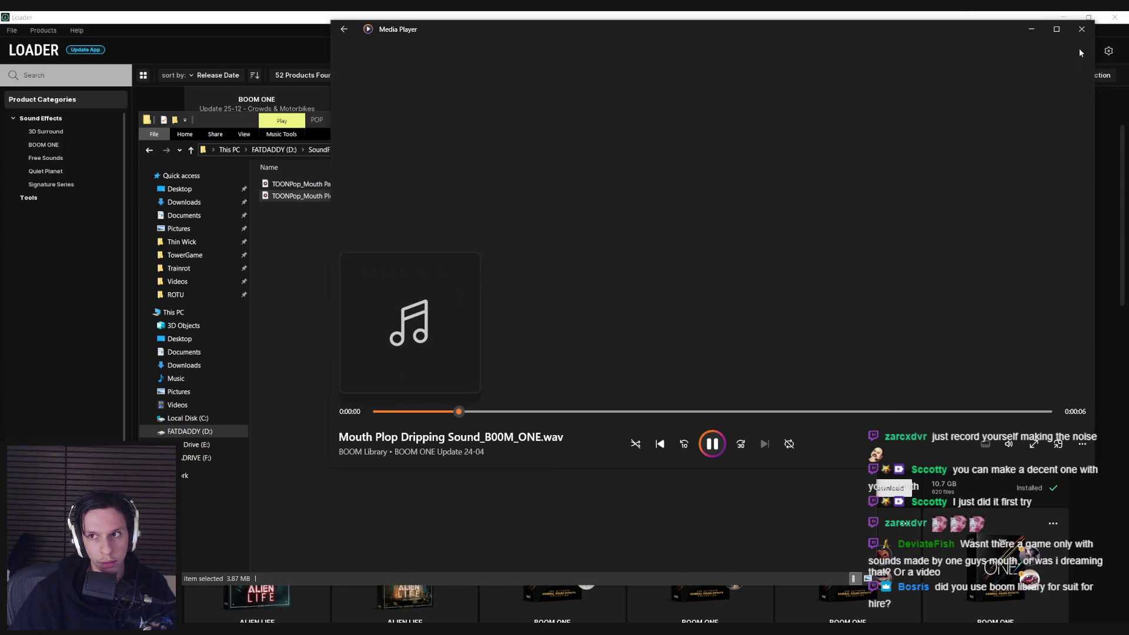
{"action": "left_click", "coordinate": [1081, 28]}
{"action": "key", "text": "BackSpace"}
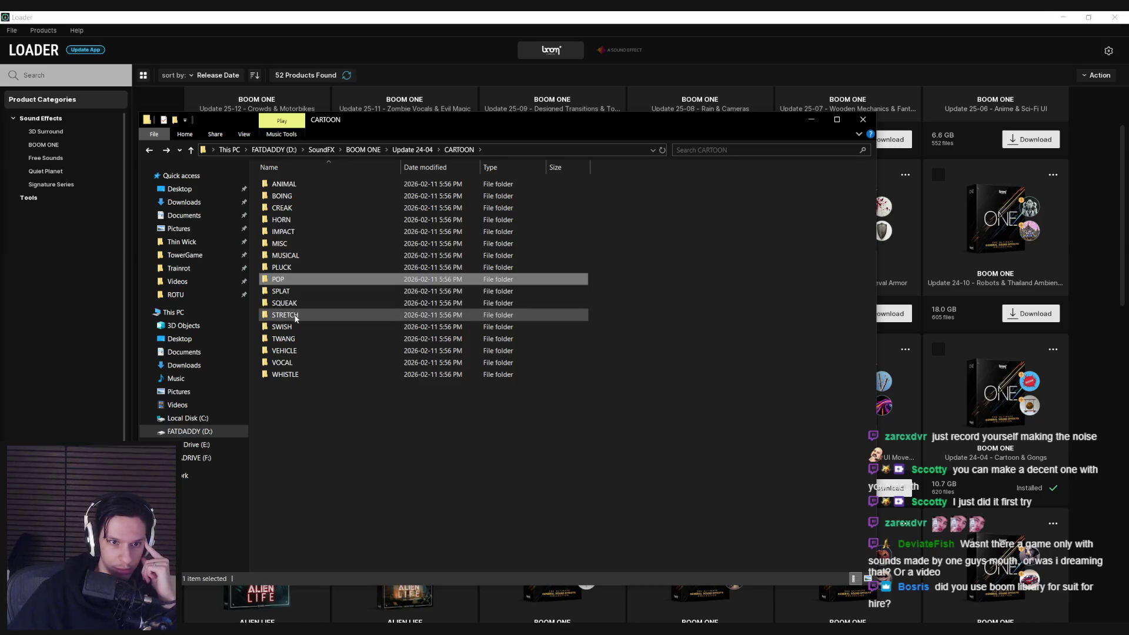
- Audition the STRETCH balloon sounds, including Balloon Friction Creaking
{"action": "left_click", "coordinate": [293, 319]}
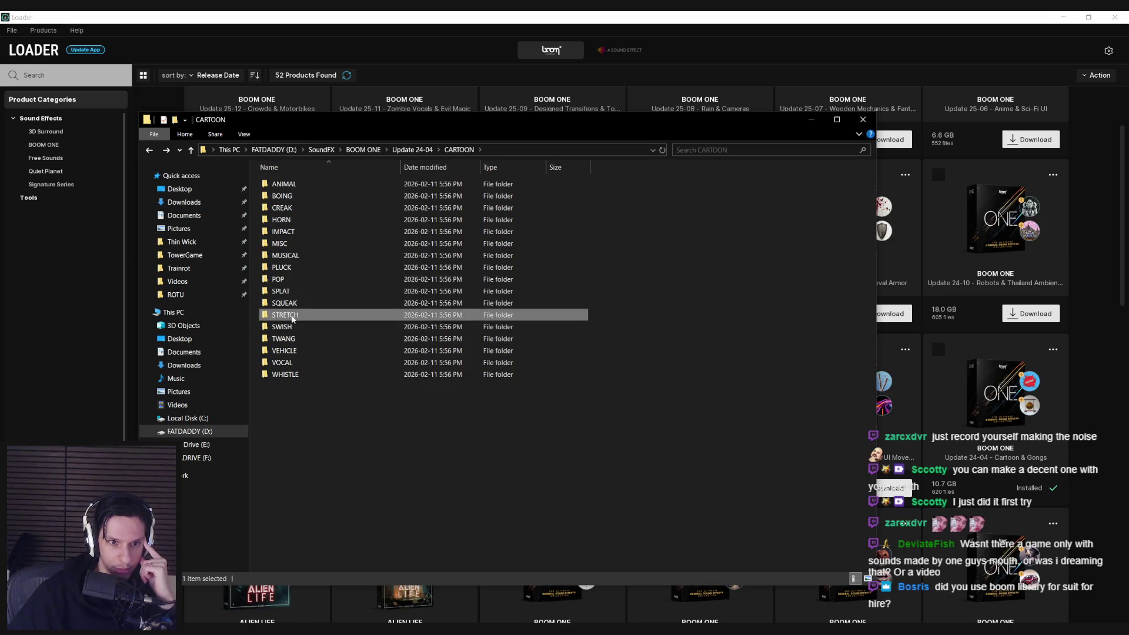
{"action": "double_click", "coordinate": [292, 316]}
{"action": "double_click", "coordinate": [376, 185]}
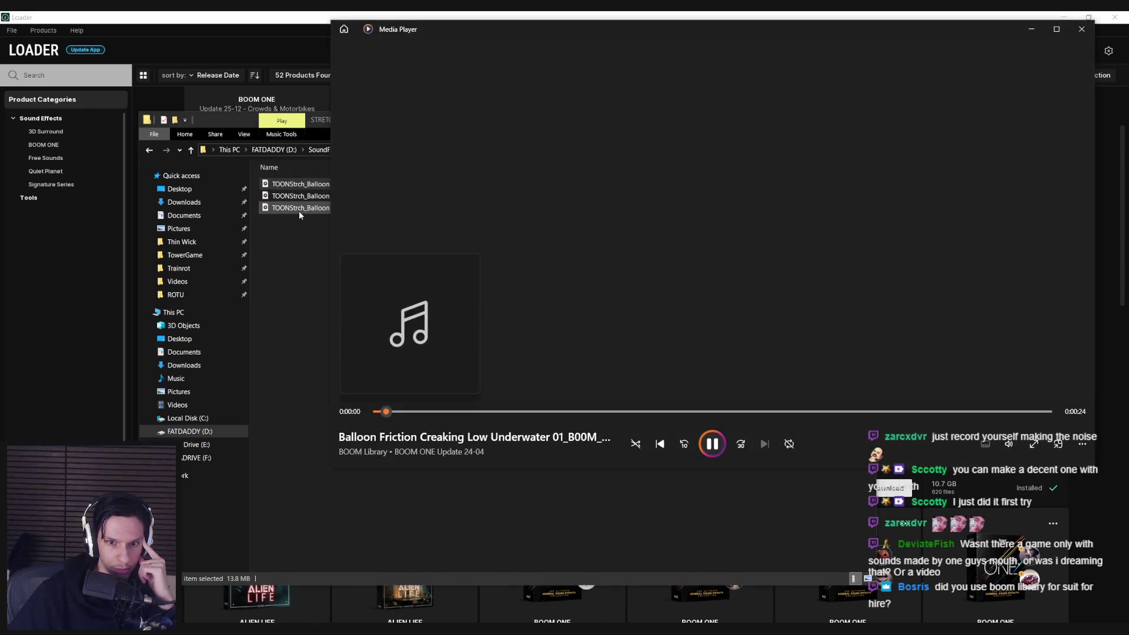
{"action": "double_click", "coordinate": [299, 208]}
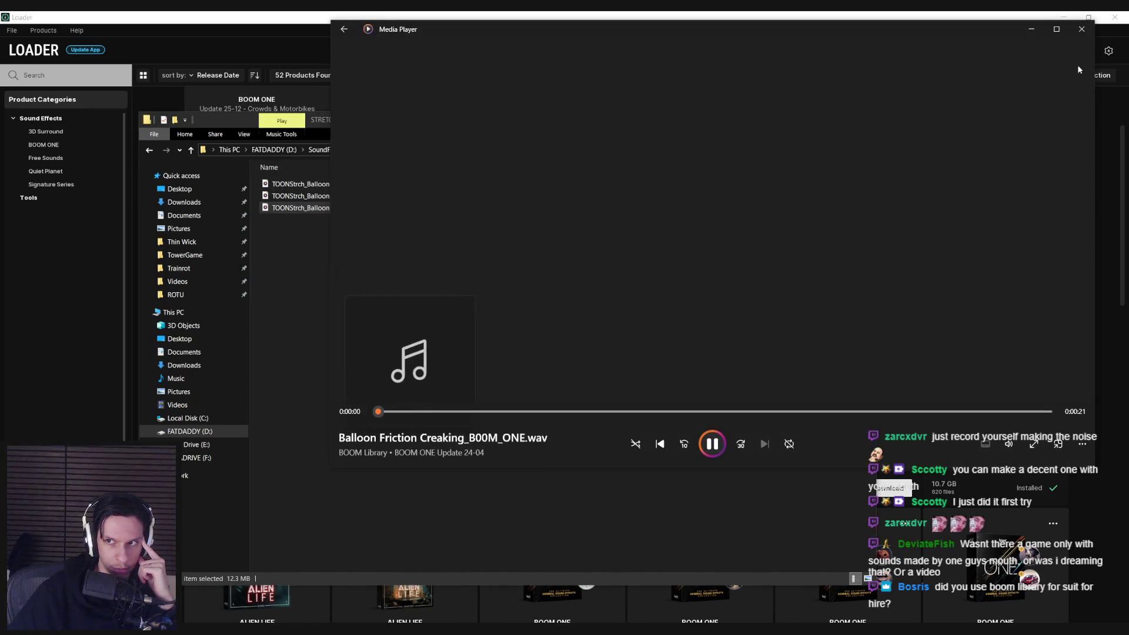
{"action": "left_click", "coordinate": [1081, 30]}
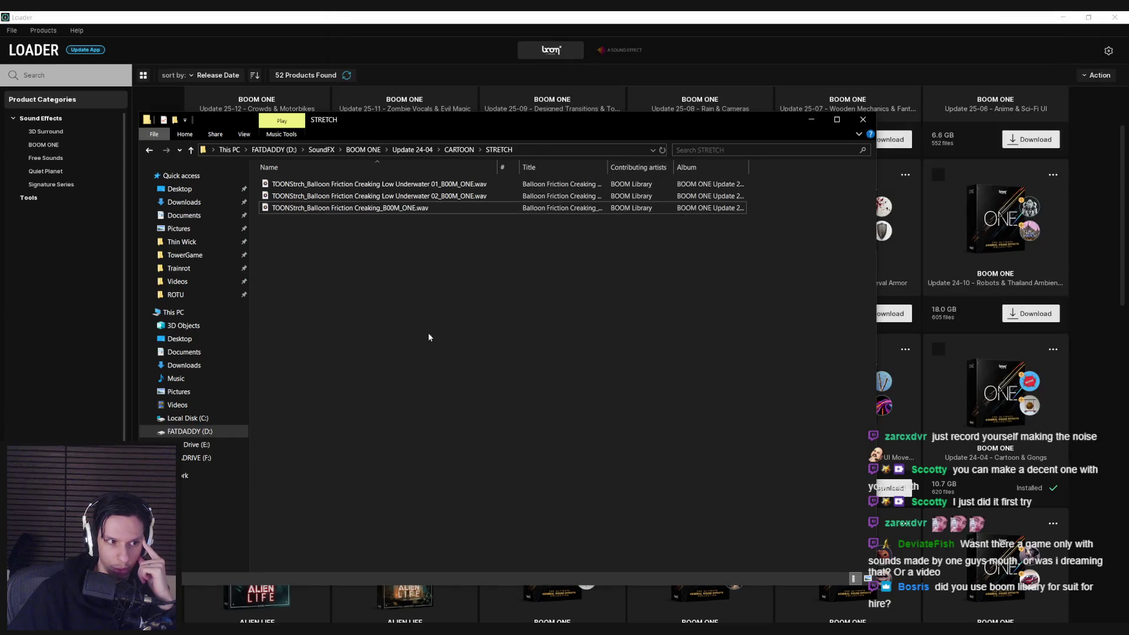
{"action": "key", "text": "BackSpace"}
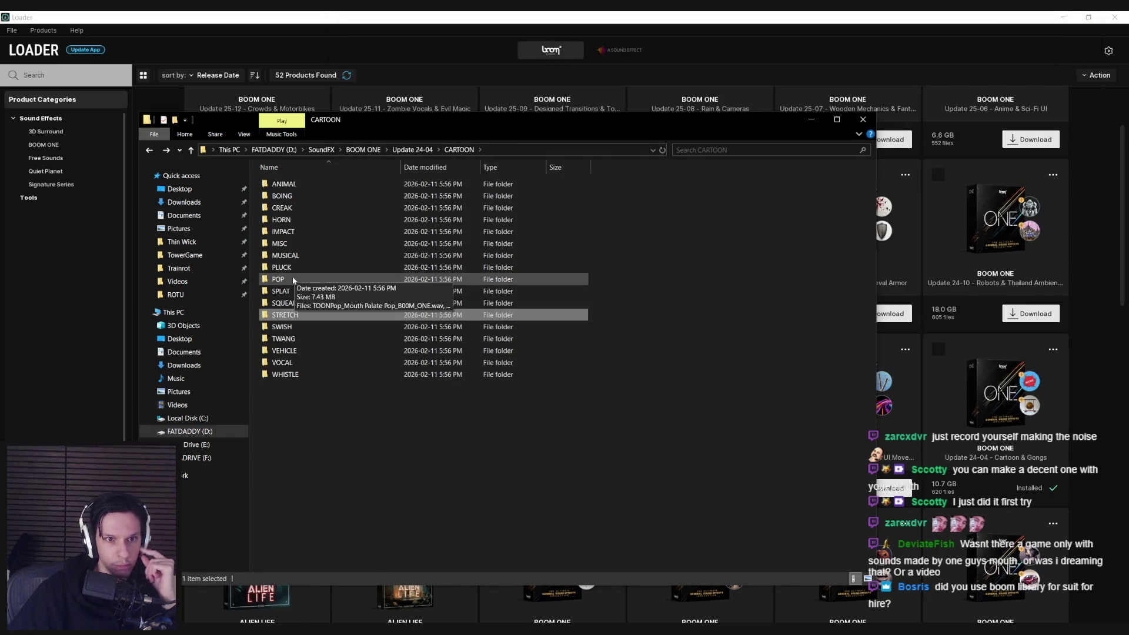
- Audition the BOING sounds, from Cartoon Classic Boing High to Classic Balloon Boing Close 01
{"action": "double_click", "coordinate": [292, 197]}
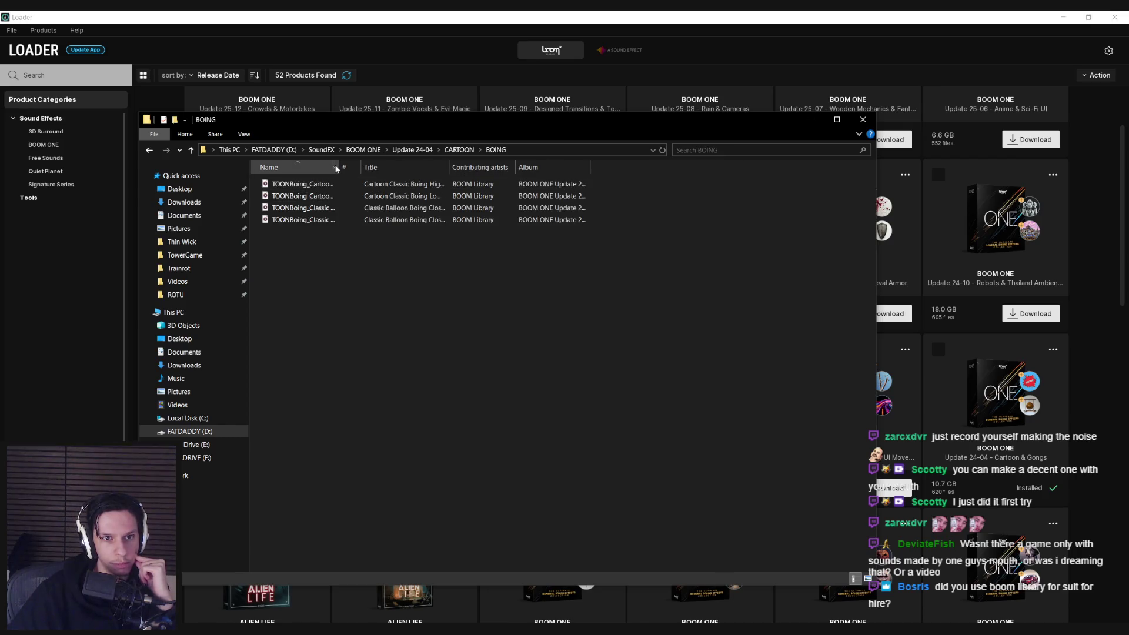
{"action": "left_click", "coordinate": [385, 186]}
{"action": "double_click", "coordinate": [385, 187]}
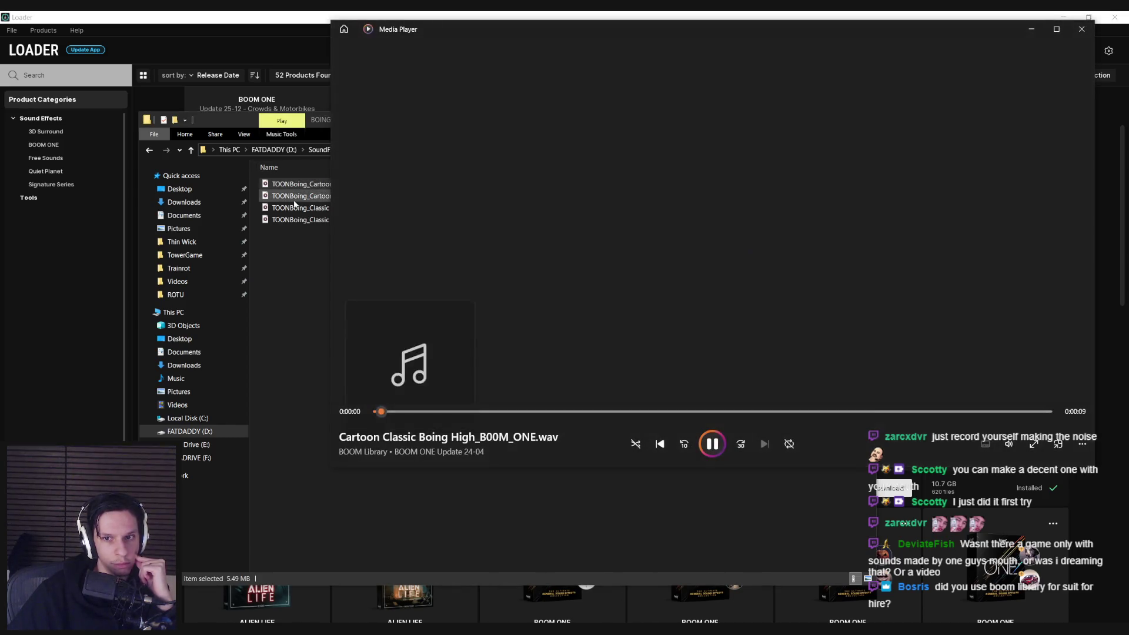
{"action": "double_click", "coordinate": [296, 208]}
{"action": "double_click", "coordinate": [299, 219]}
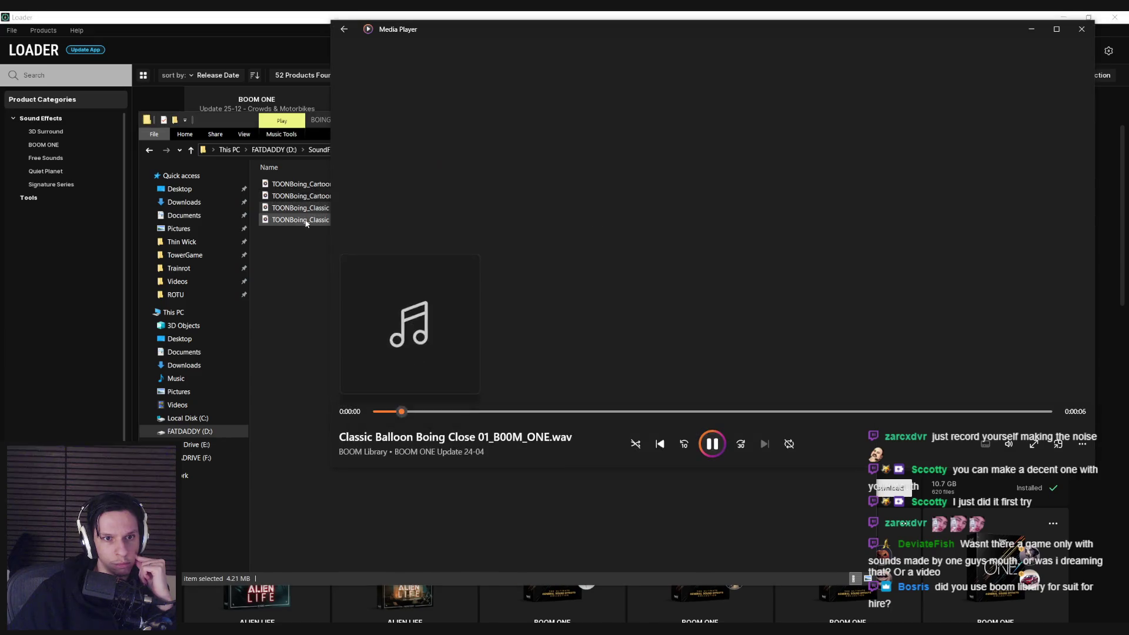
{"action": "left_click", "coordinate": [307, 258]}
{"action": "left_click", "coordinate": [1081, 30]}
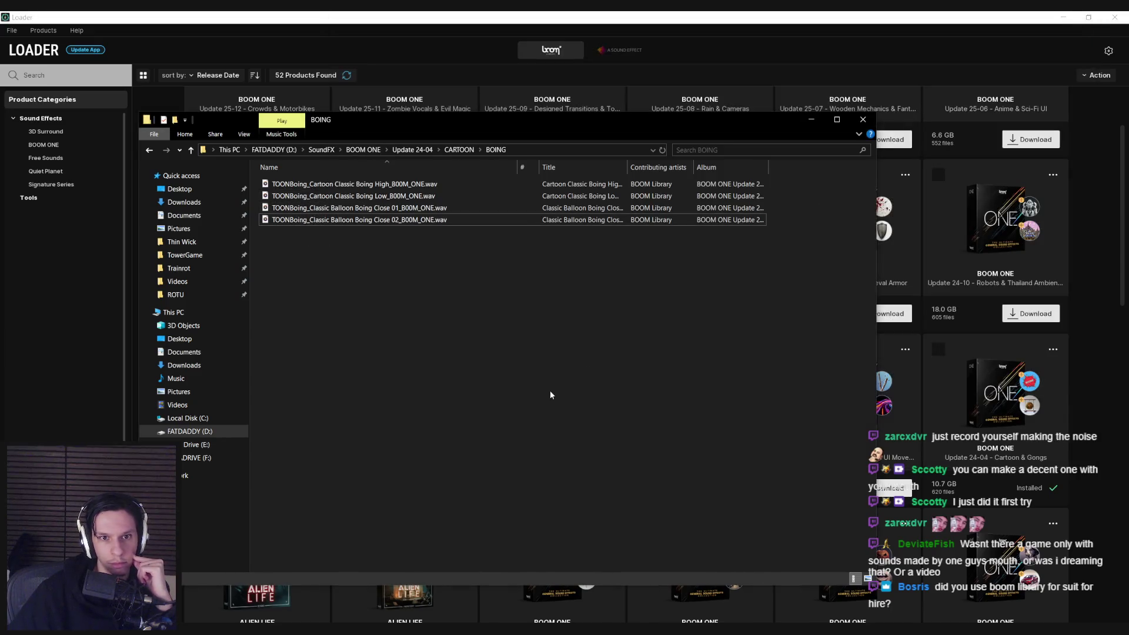
{"action": "key", "text": "BackSpace"}
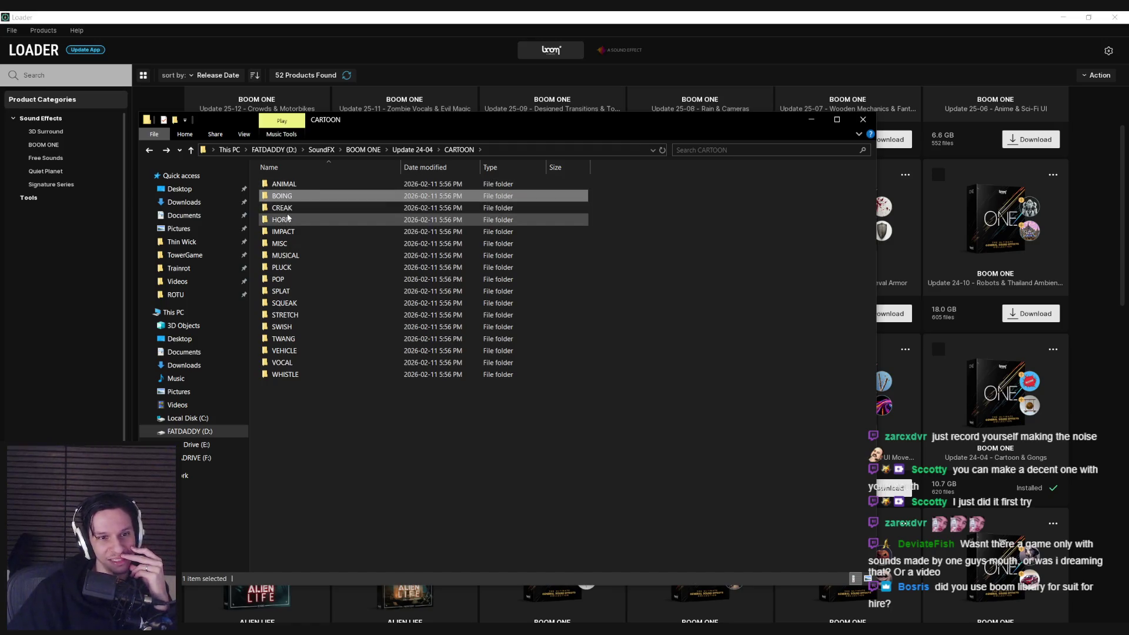
{"action": "double_click", "coordinate": [283, 232]}
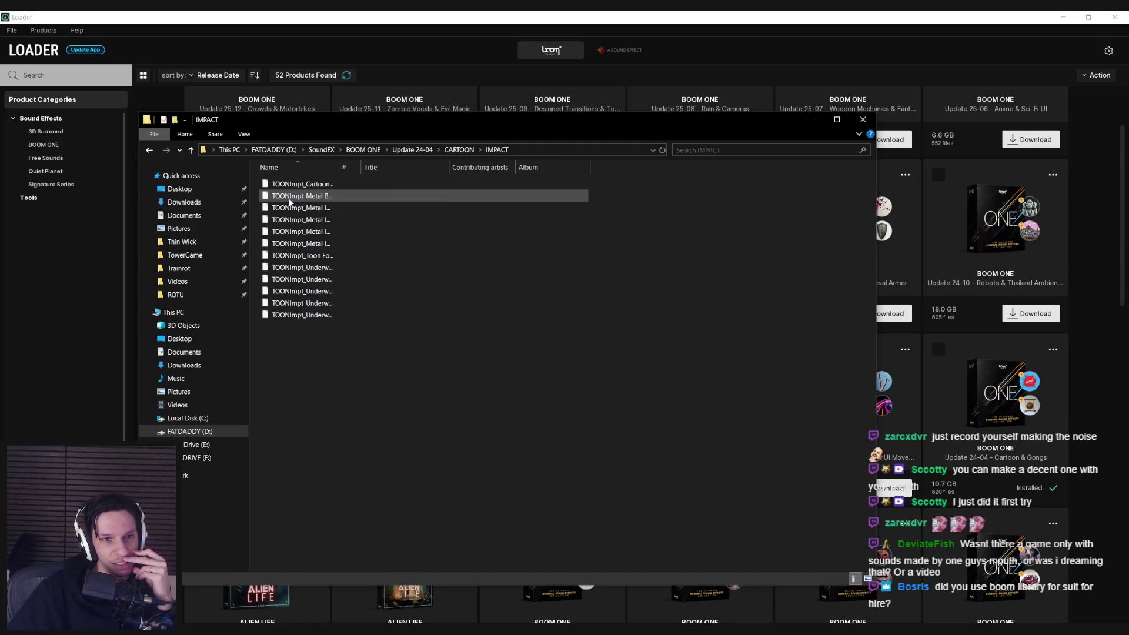
- Widen the Name column in IMPACT and preview the first impact sound
{"action": "double_click", "coordinate": [340, 169]}
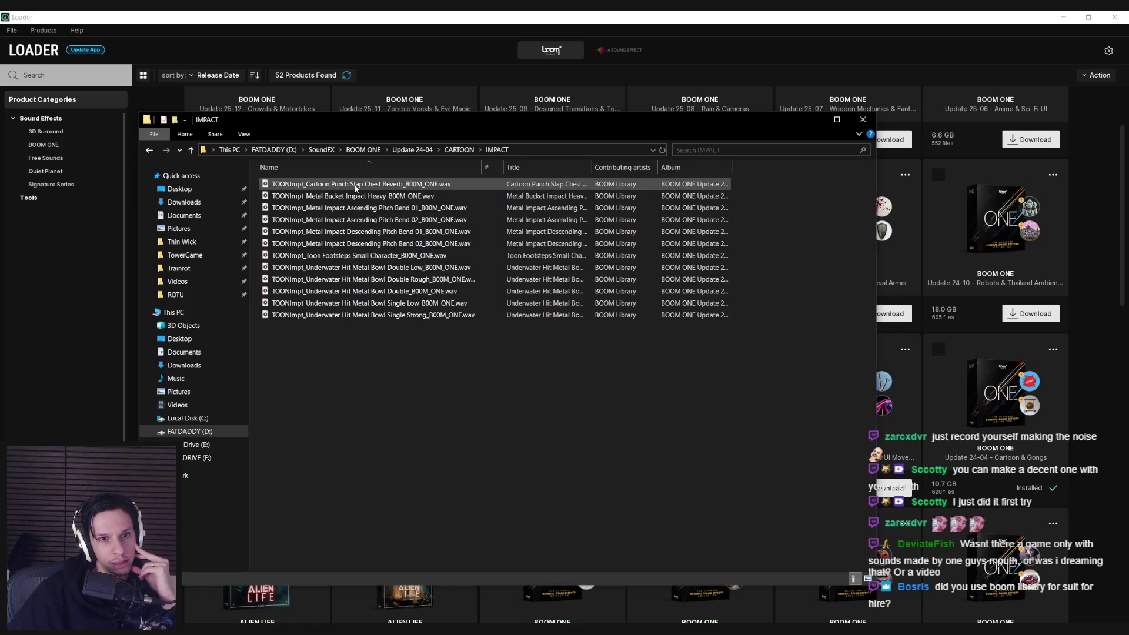
{"action": "double_click", "coordinate": [355, 185]}
{"action": "left_click", "coordinate": [347, 255]}
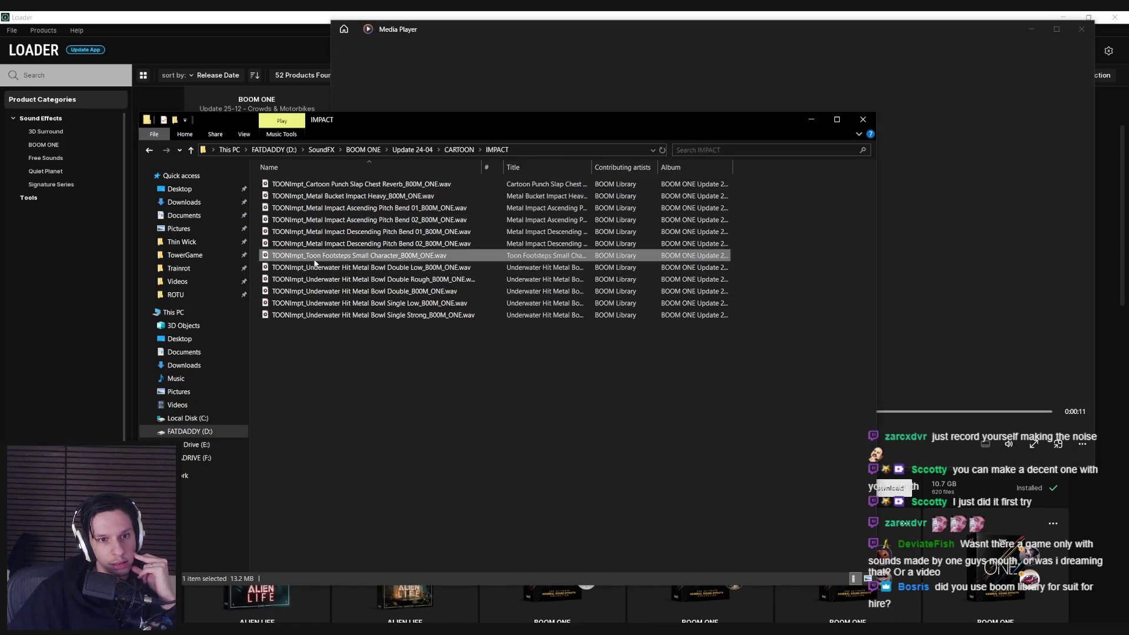
{"action": "key", "text": "BackSpace"}
{"action": "left_click", "coordinate": [915, 305]}
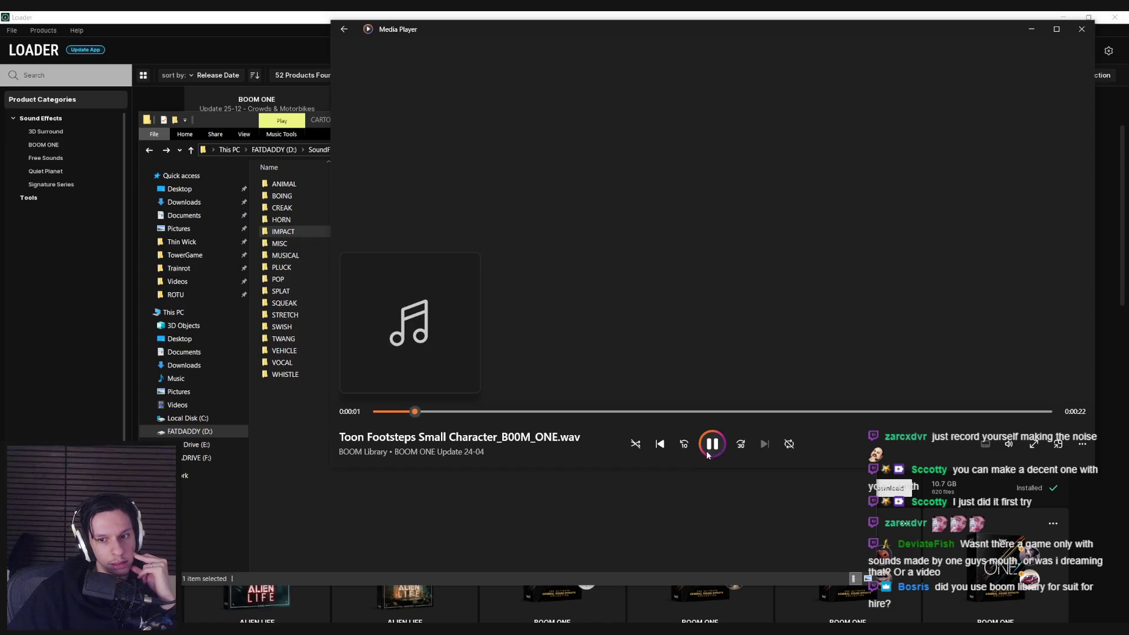
{"action": "left_click", "coordinate": [594, 501]}
- In MISC, preview Rattle Character Runs, Rattle Character Blinks and Synth Talking Machine
{"action": "double_click", "coordinate": [309, 244]}
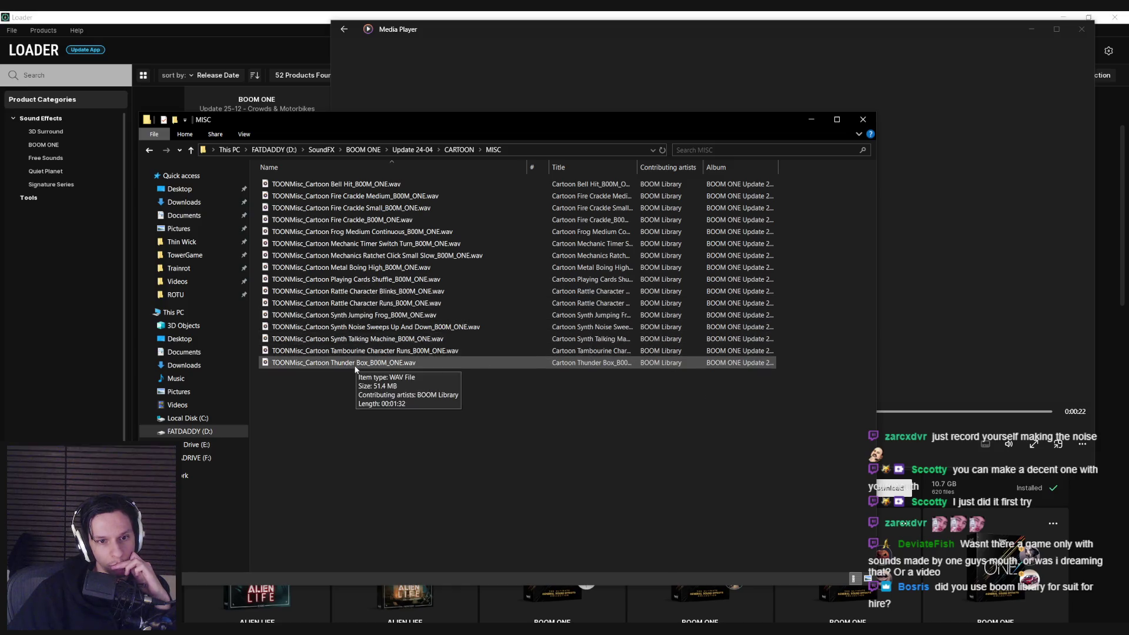
{"action": "double_click", "coordinate": [346, 306]}
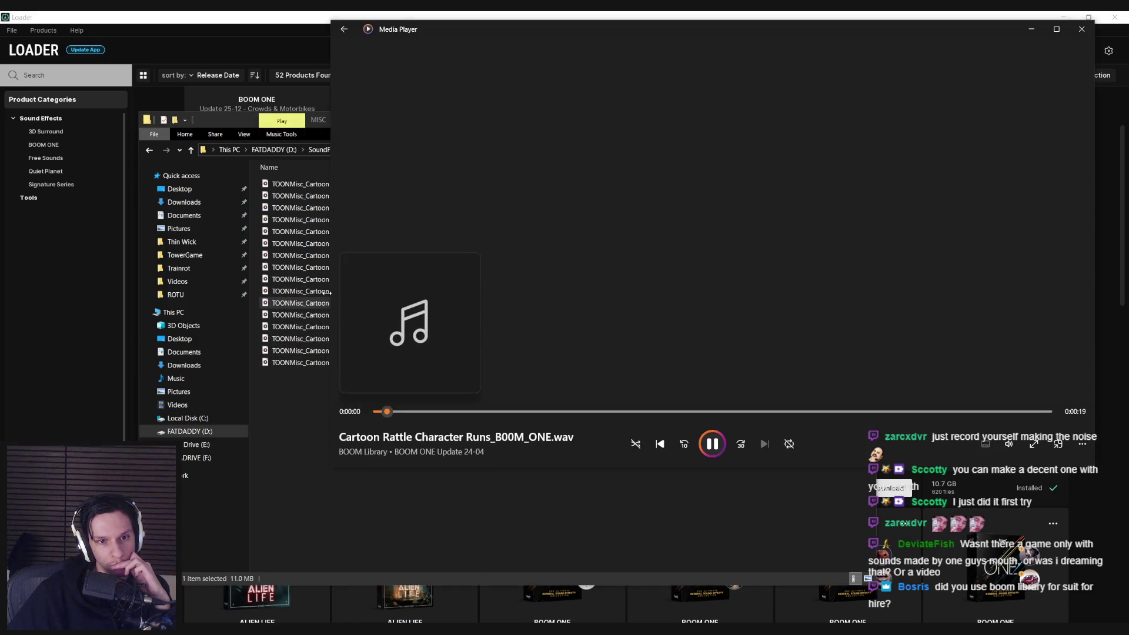
{"action": "left_click", "coordinate": [318, 292]}
{"action": "double_click", "coordinate": [318, 292]}
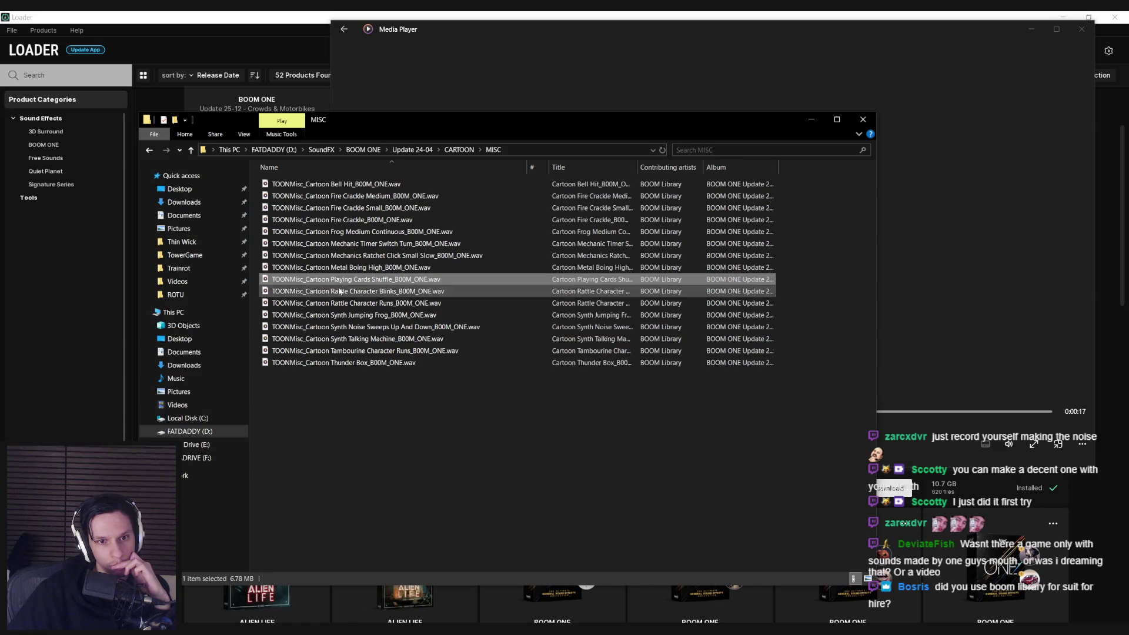
{"action": "left_click", "coordinate": [331, 316]}
{"action": "double_click", "coordinate": [307, 339]}
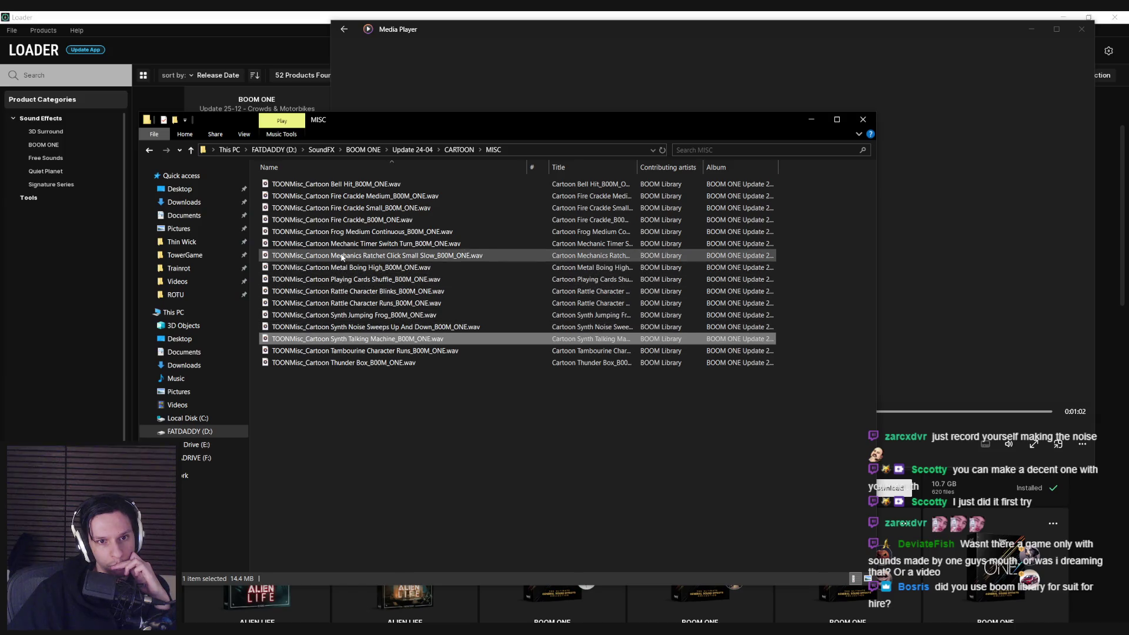
- Preview Synth Noise Sweeps, Mechanics Ratchet Click and Frog Medium Continuous in MISC
{"action": "key", "text": "Up"}
{"action": "key", "text": "Return"}
{"action": "double_click", "coordinate": [315, 255]}
{"action": "left_click", "coordinate": [331, 232]}
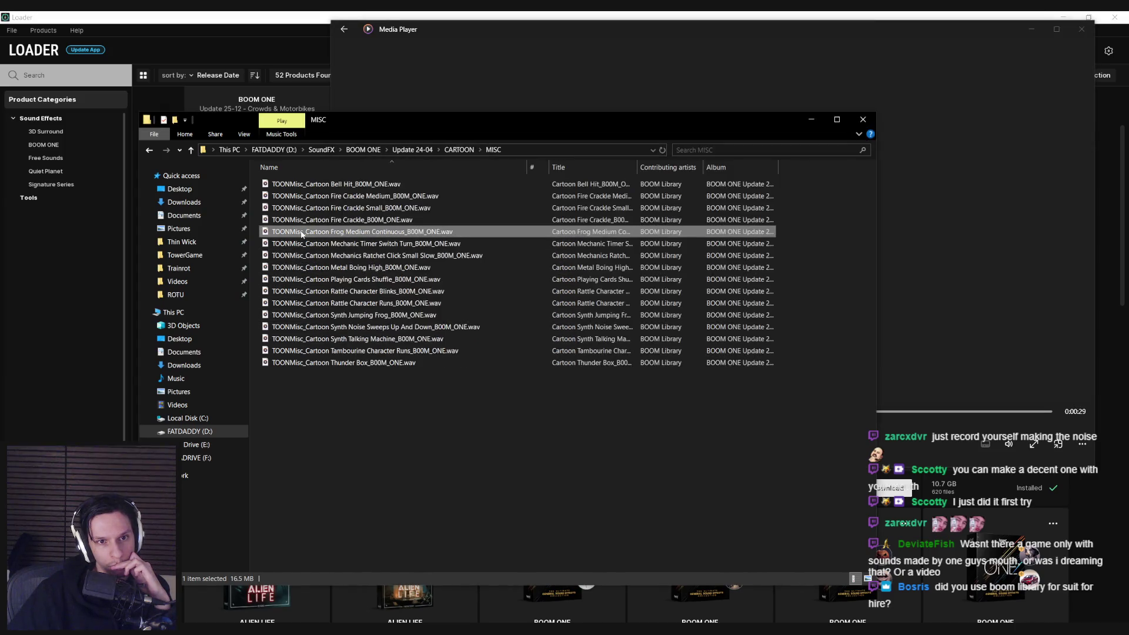
{"action": "key", "text": "Return"}
{"action": "left_click", "coordinate": [299, 255]}
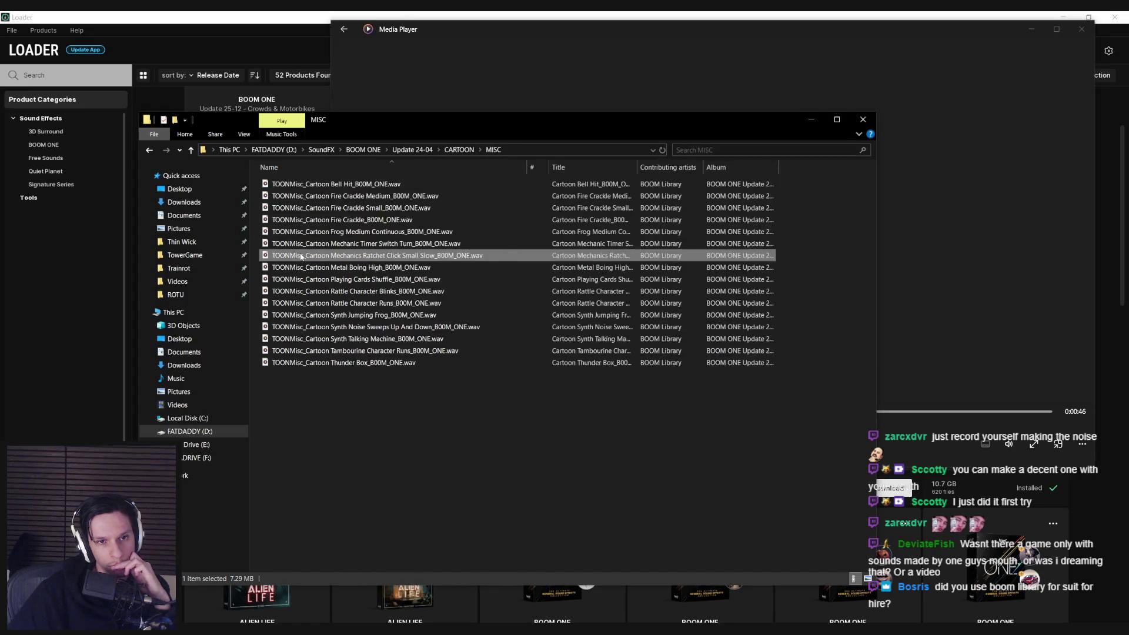
{"action": "key", "text": "BackSpace"}
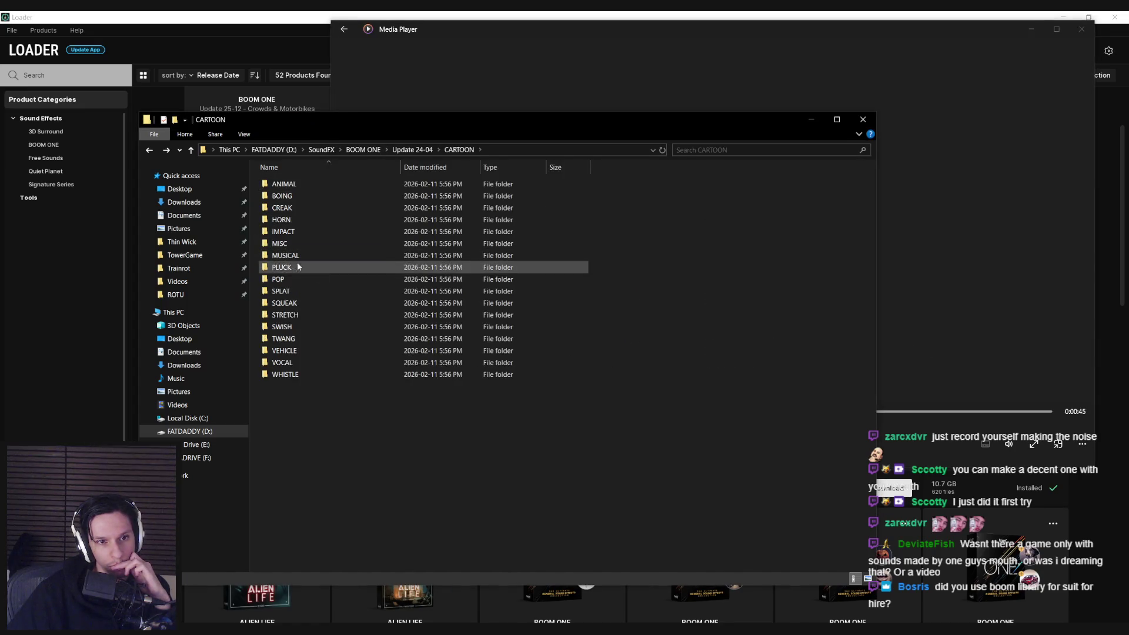
- Preview Rubber Pig Toy Squeak 01, 02 and Small Wooden Toy Squeak 01 in SQUEAK
{"action": "double_click", "coordinate": [287, 280]}
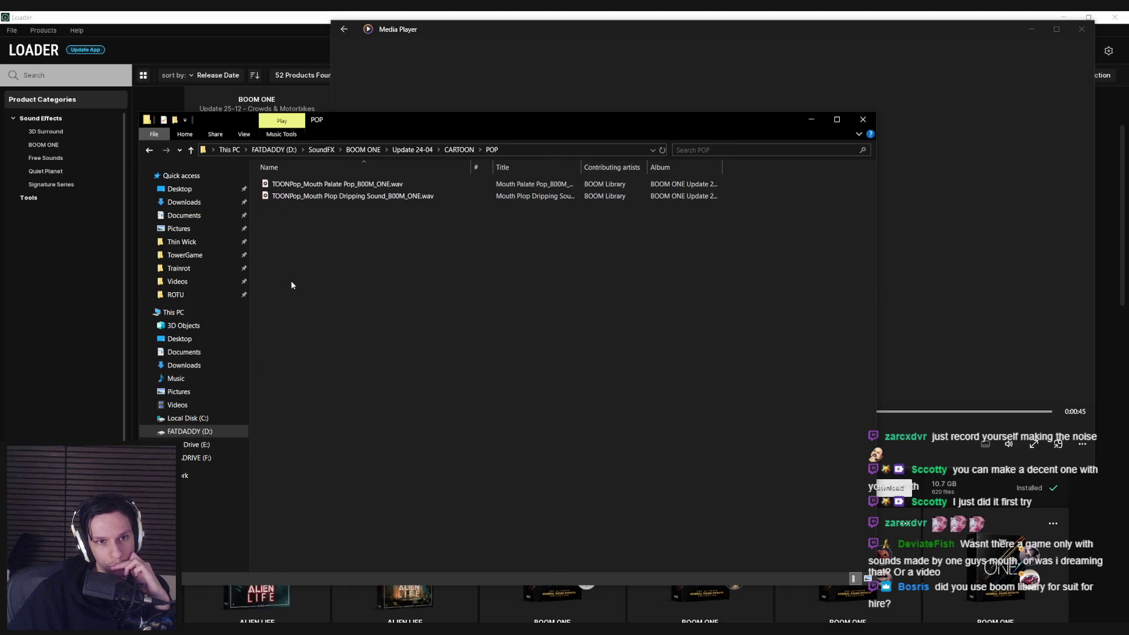
{"action": "key", "text": "BackSpace"}
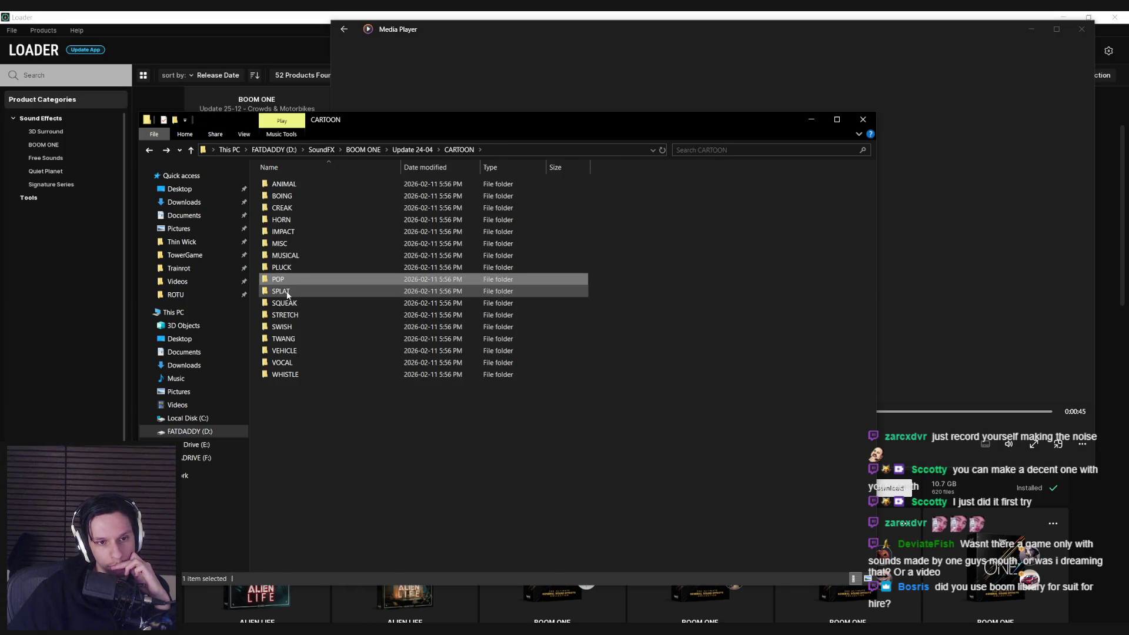
{"action": "double_click", "coordinate": [284, 303]}
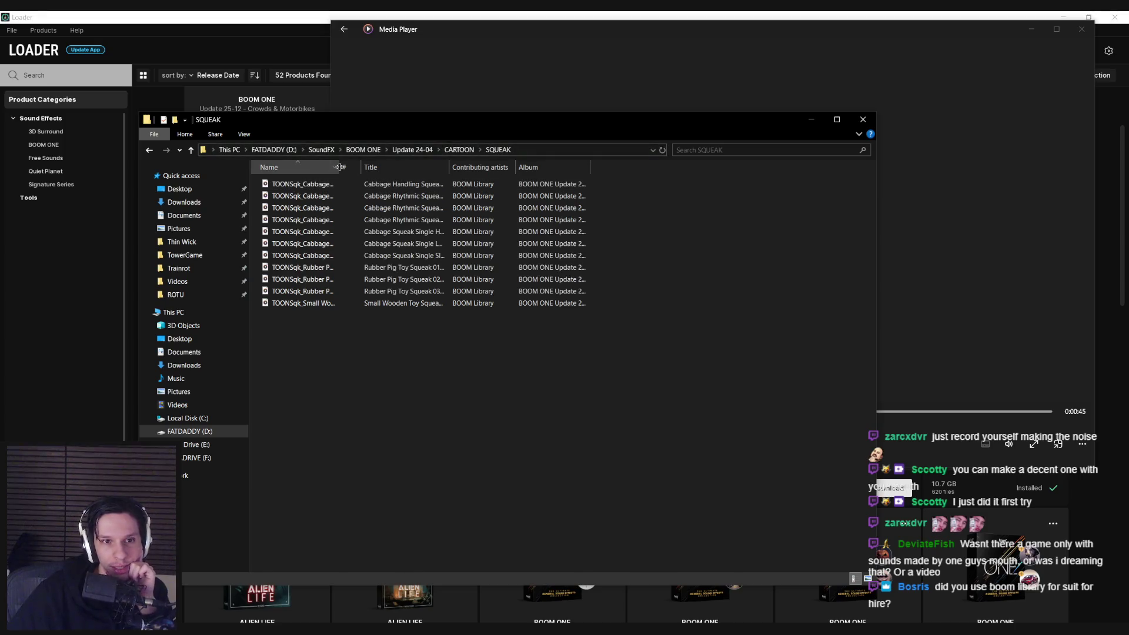
{"action": "double_click", "coordinate": [379, 268]}
{"action": "double_click", "coordinate": [319, 291]}
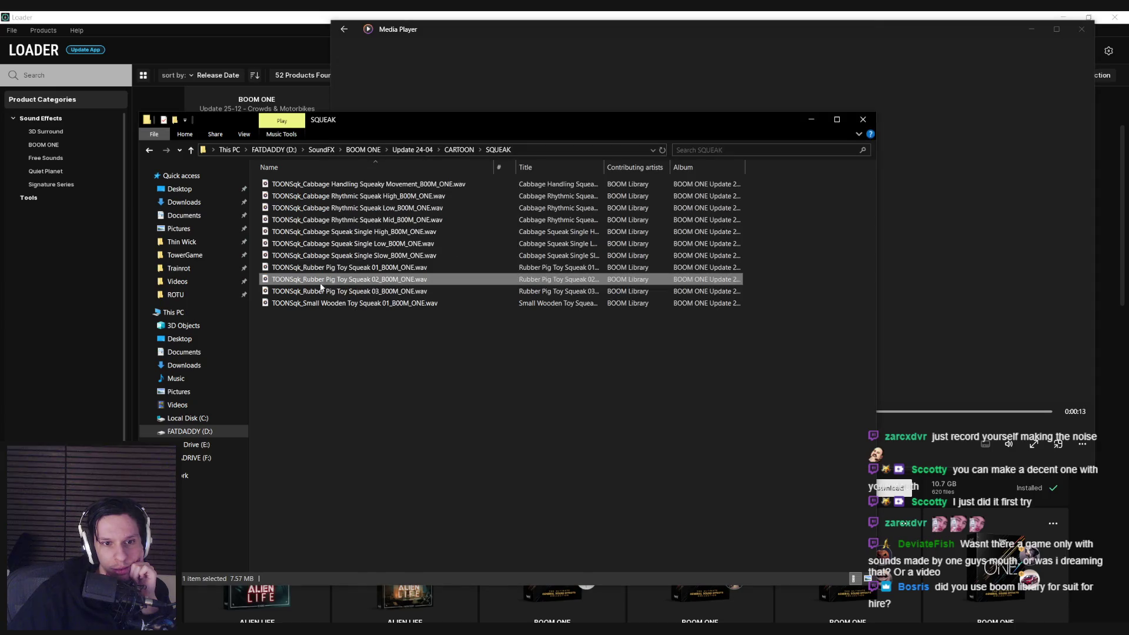
{"action": "double_click", "coordinate": [300, 303]}
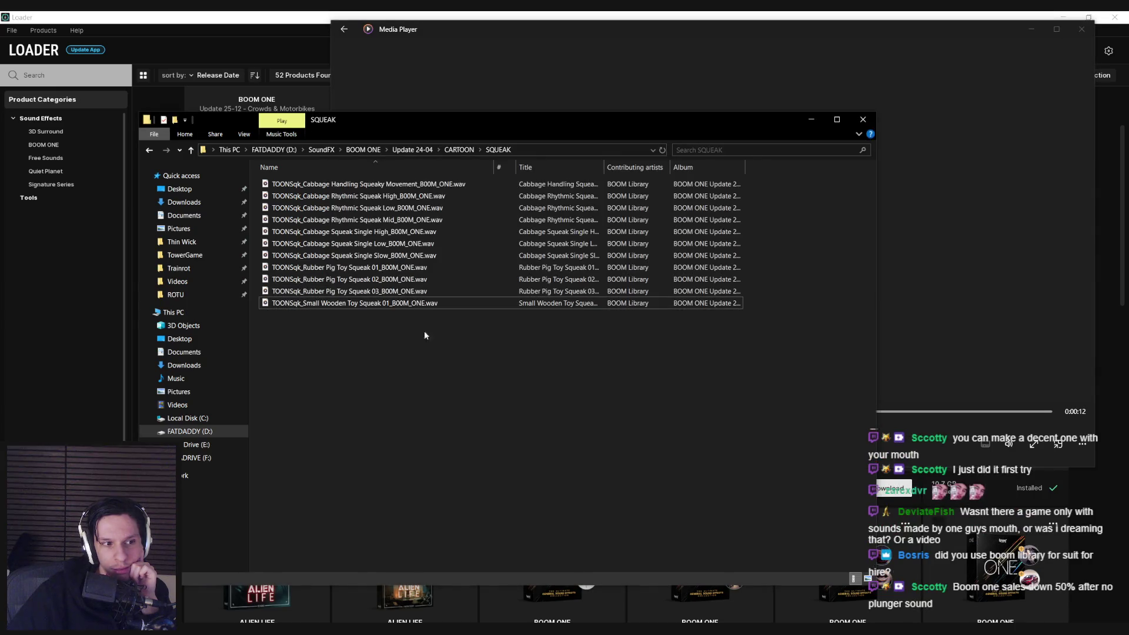
{"action": "left_click", "coordinate": [499, 470]}
{"action": "key", "text": "BackSpace"}
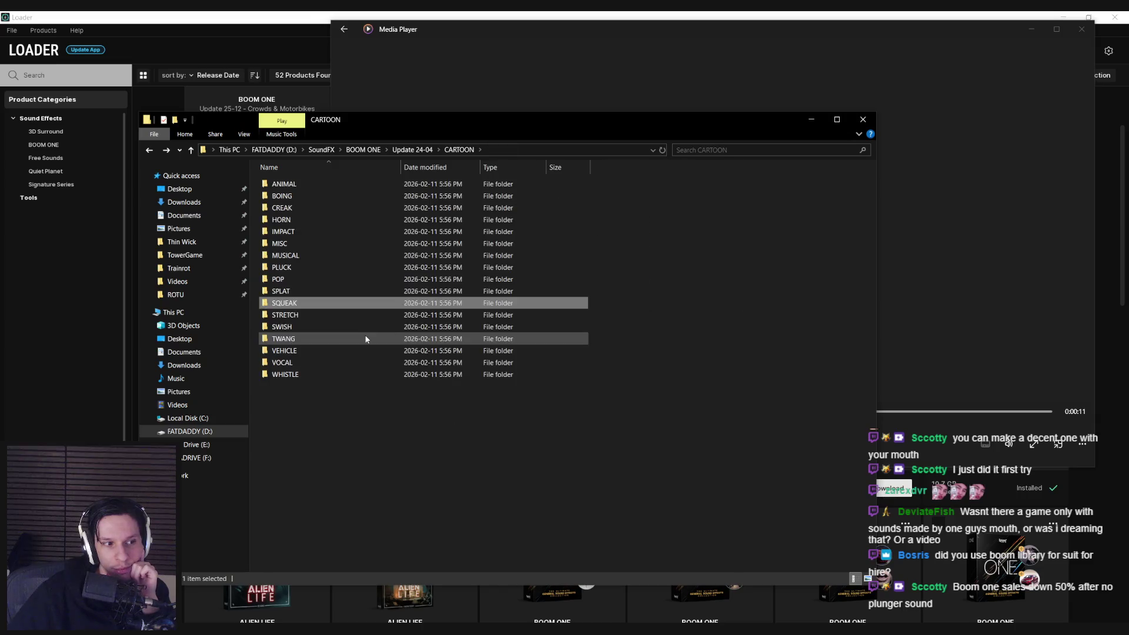
{"action": "left_click", "coordinate": [406, 155]}
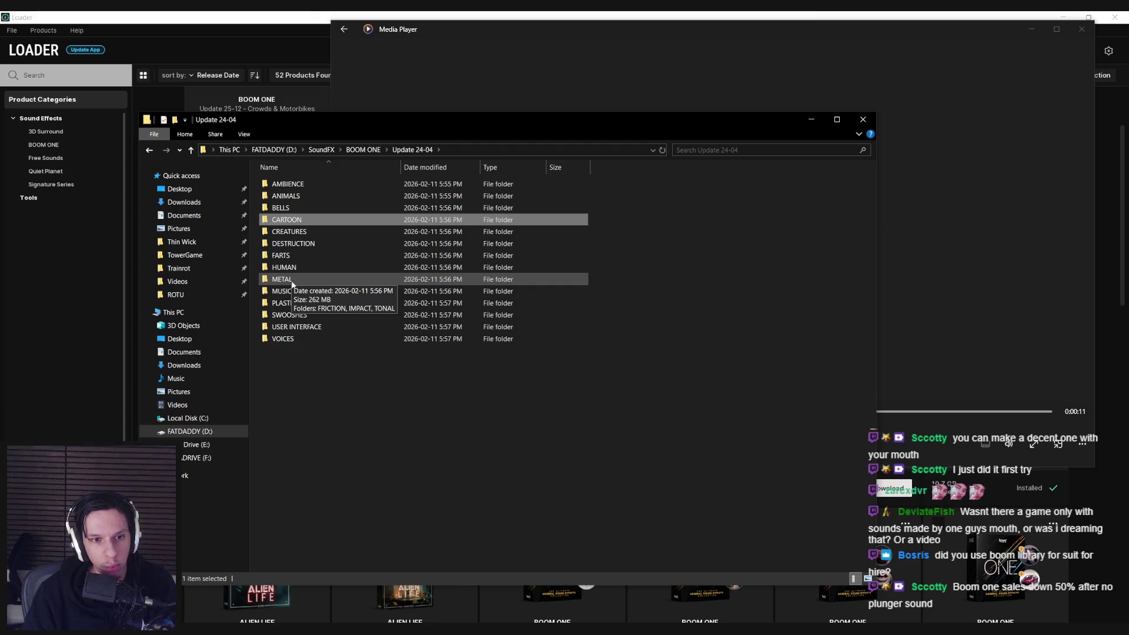
- Preview the Plastic Tube Friction sounds in PLASTIC > FRICTION
{"action": "double_click", "coordinate": [301, 302]}
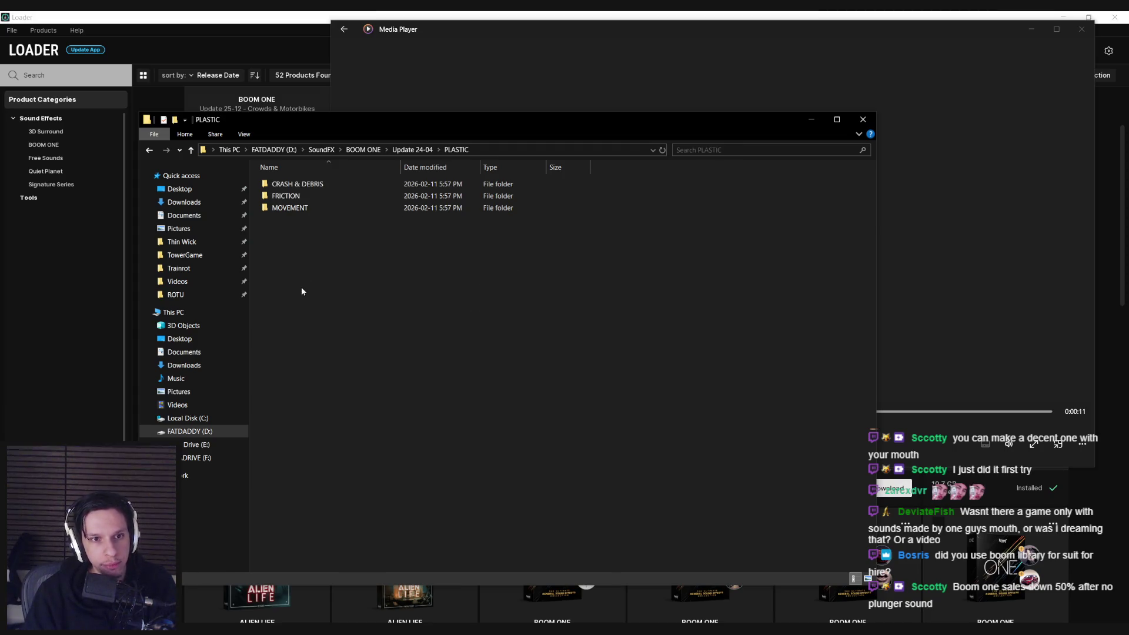
{"action": "left_click", "coordinate": [297, 198]}
{"action": "double_click", "coordinate": [296, 198]}
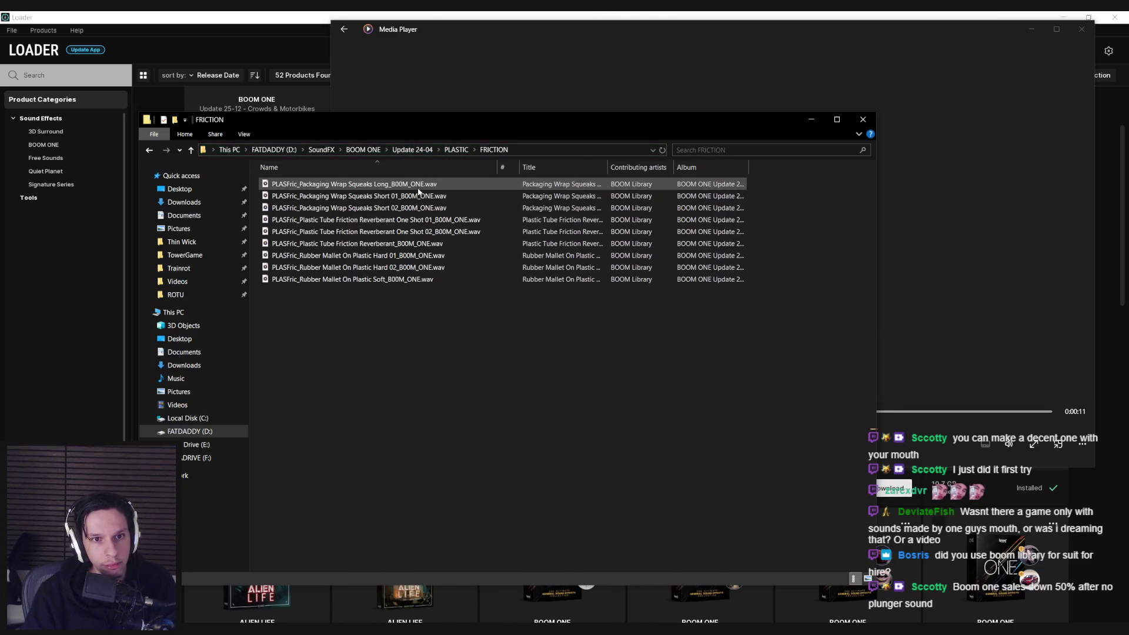
{"action": "double_click", "coordinate": [359, 219]}
{"action": "left_click", "coordinate": [312, 232]}
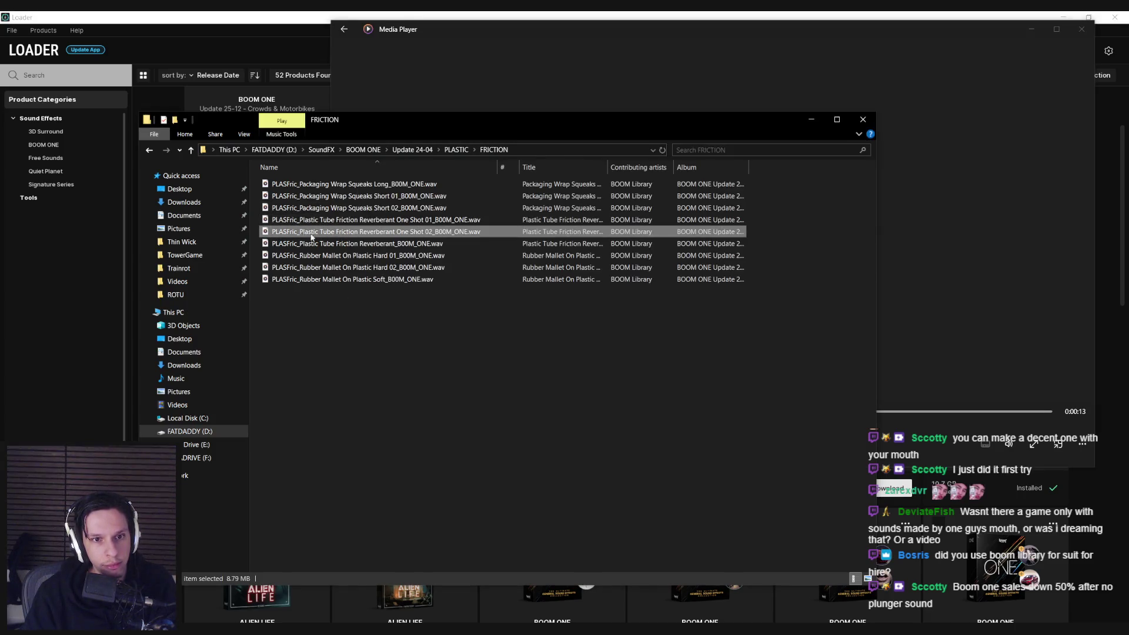
{"action": "left_click", "coordinate": [316, 245]}
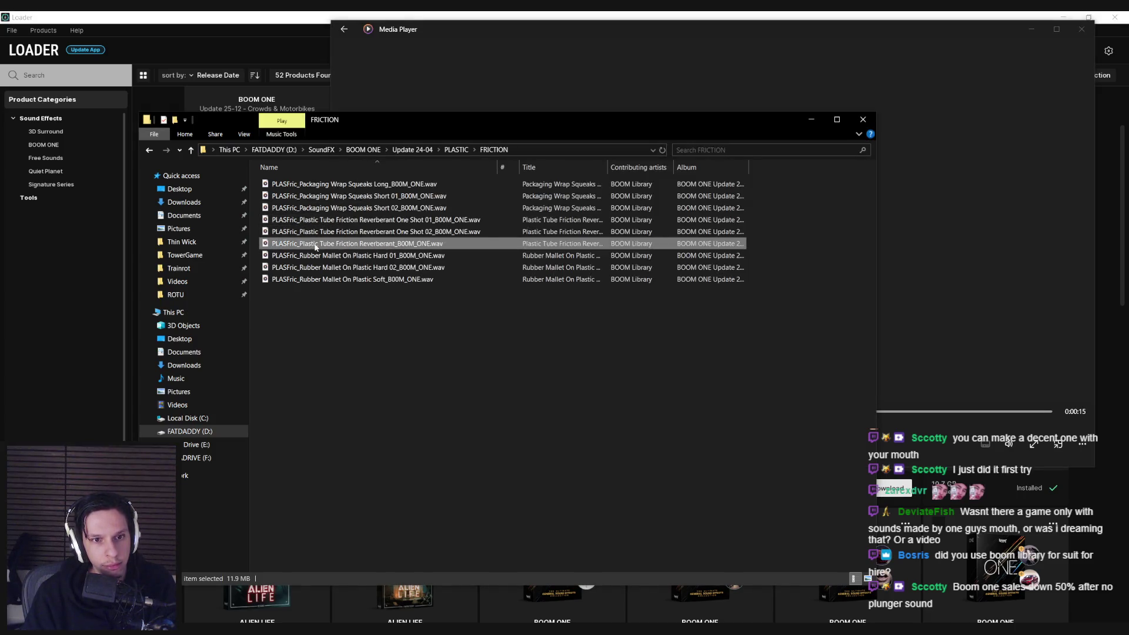
{"action": "left_click", "coordinate": [312, 329]}
{"action": "key", "text": "alt+Up"}
- Glance through the MOVEMENT folder, then run an empty 'suction' search in Update 24-04
{"action": "double_click", "coordinate": [317, 210]}
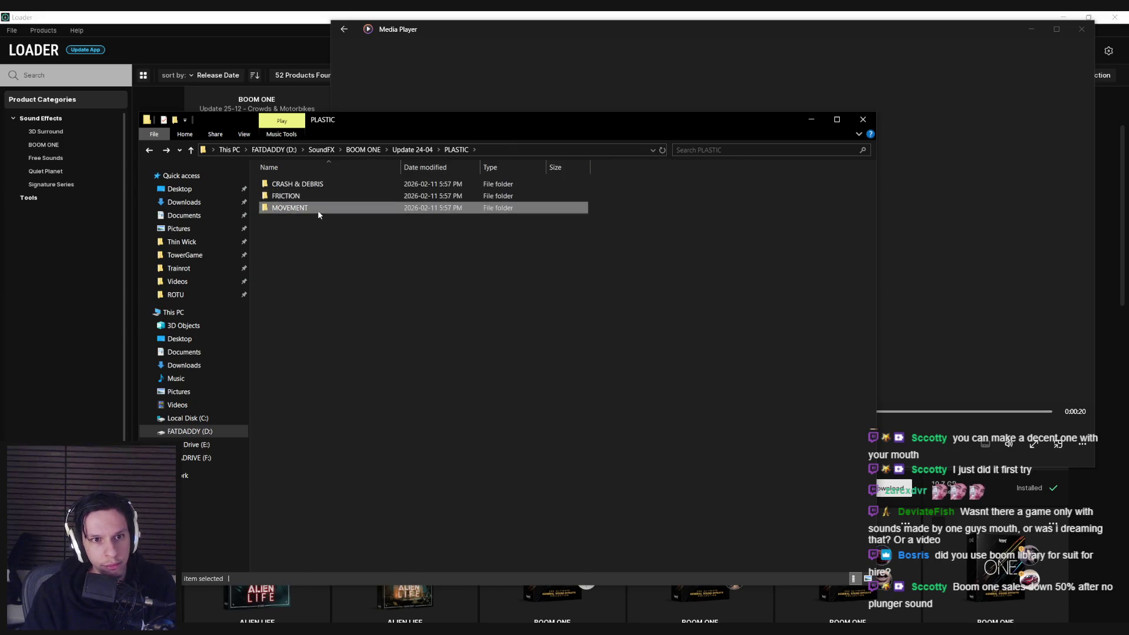
{"action": "left_click", "coordinate": [722, 449]}
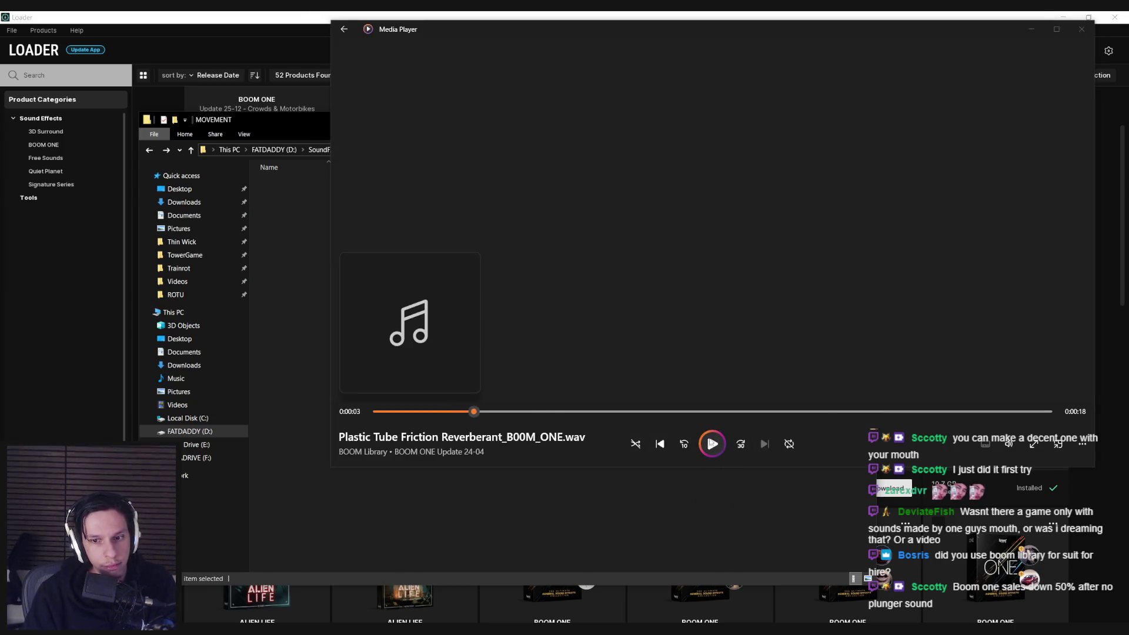
{"action": "left_click", "coordinate": [313, 129]}
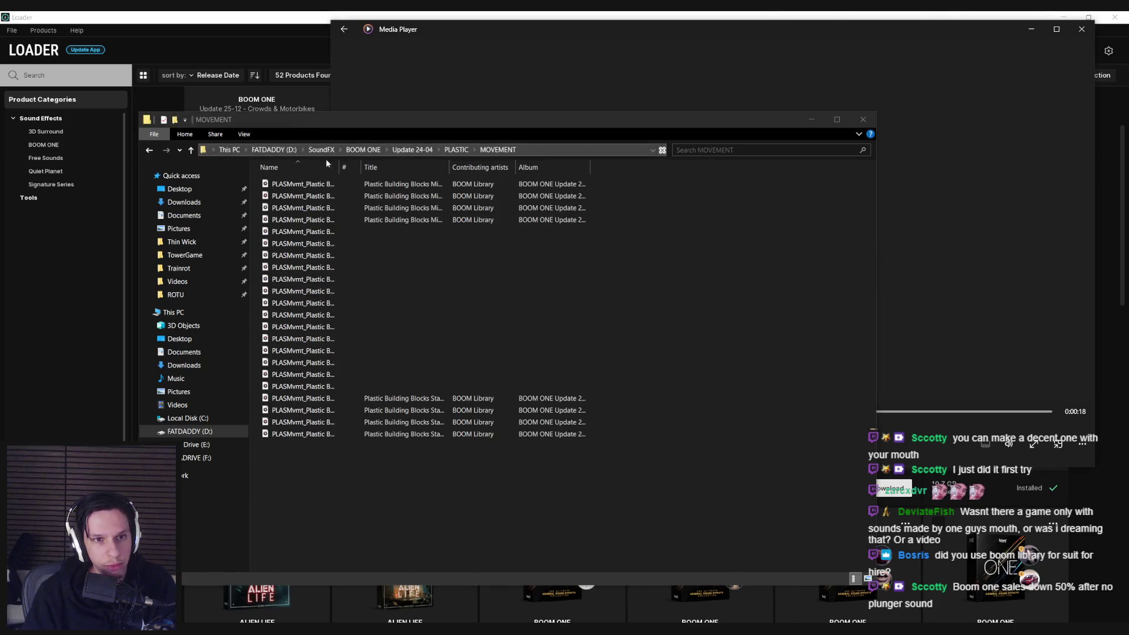
{"action": "left_click_drag", "start_coordinate": [341, 168], "coordinate": [477, 170]}
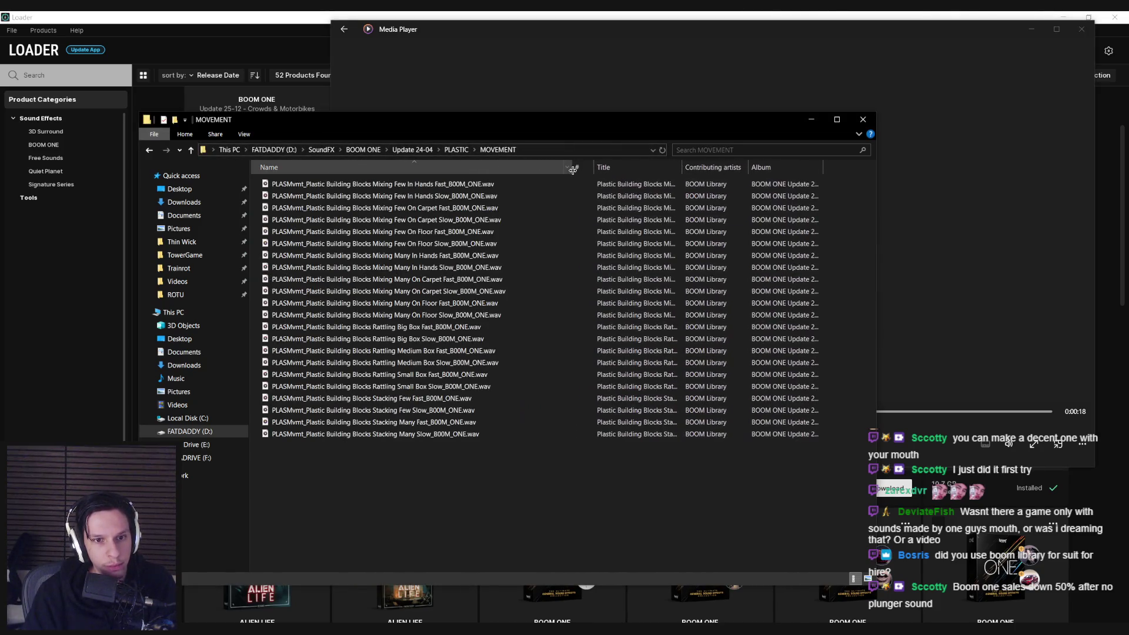
{"action": "key", "text": "BackSpace"}
{"action": "key", "text": "BackSpace"}
{"action": "left_click", "coordinate": [704, 150]}
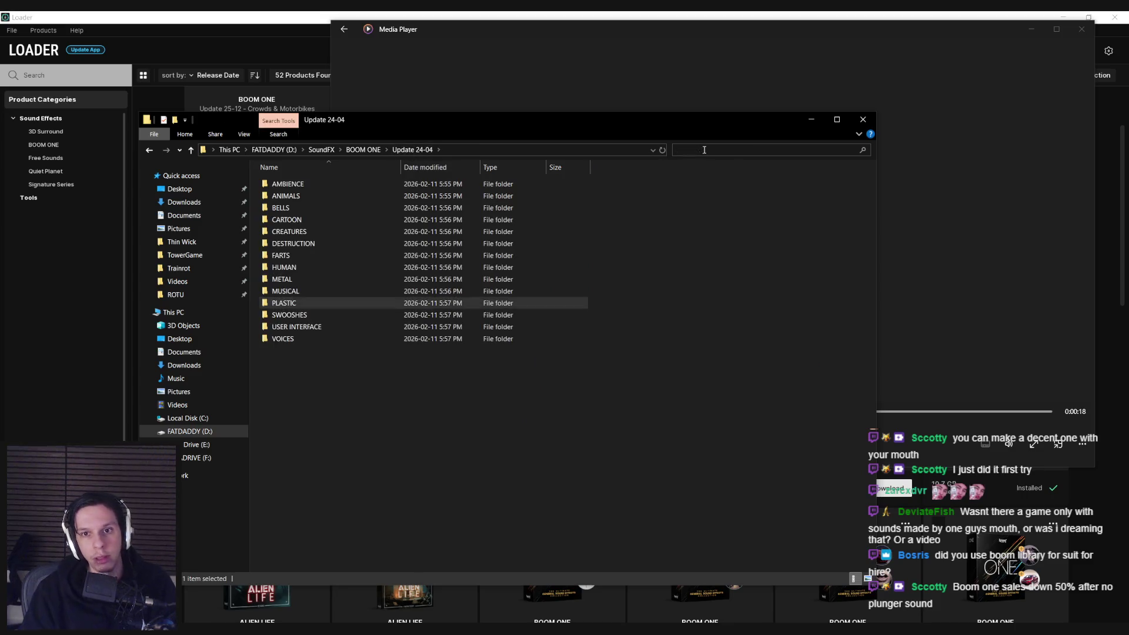
{"action": "type", "text": "suction"}
{"action": "key", "text": "Return"}
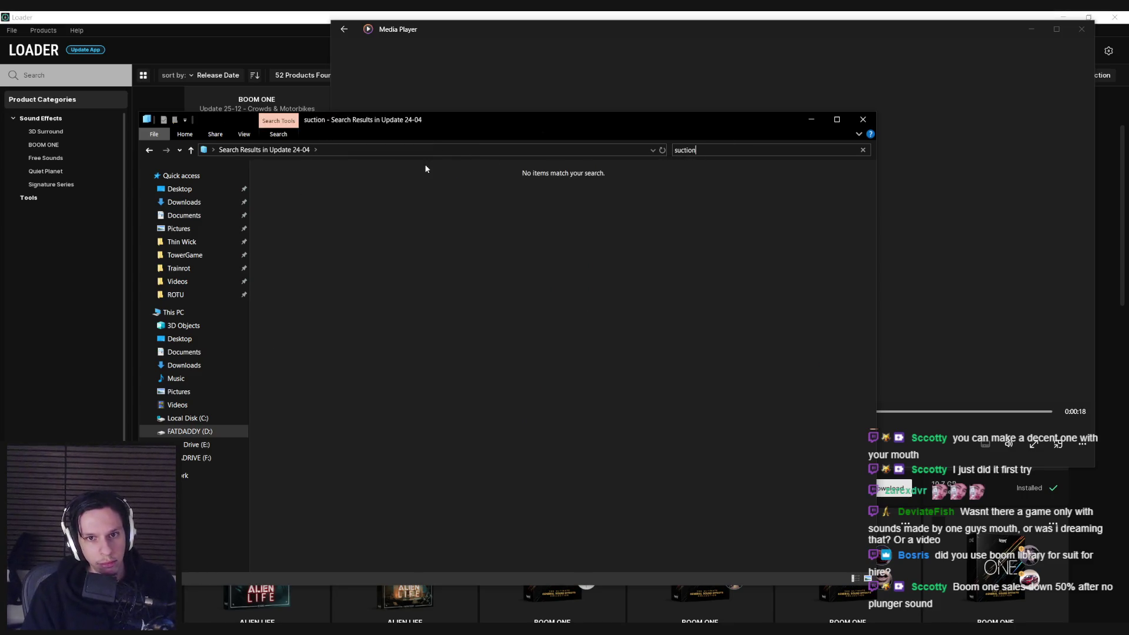
{"action": "key", "text": "Escape"}
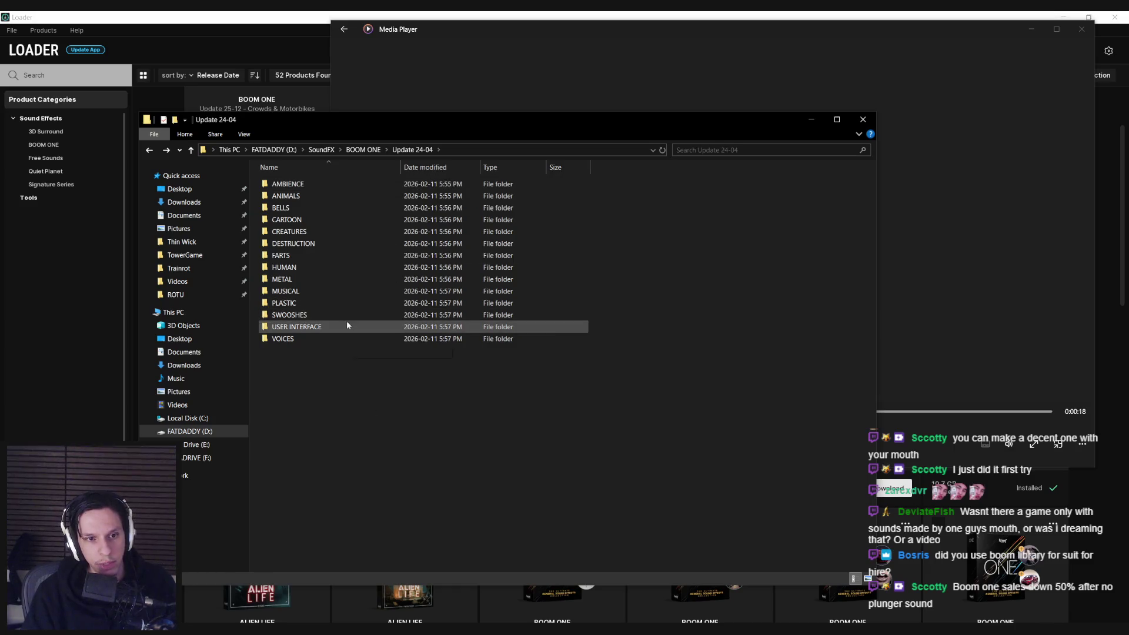
- Search 'rubber' and preview Pig Toy Squeak 01, Rubber Tube Extending, Wind Gong and Medium Gong sounds
{"action": "key", "text": "ctrl+f"}
{"action": "type", "text": "rubber"}
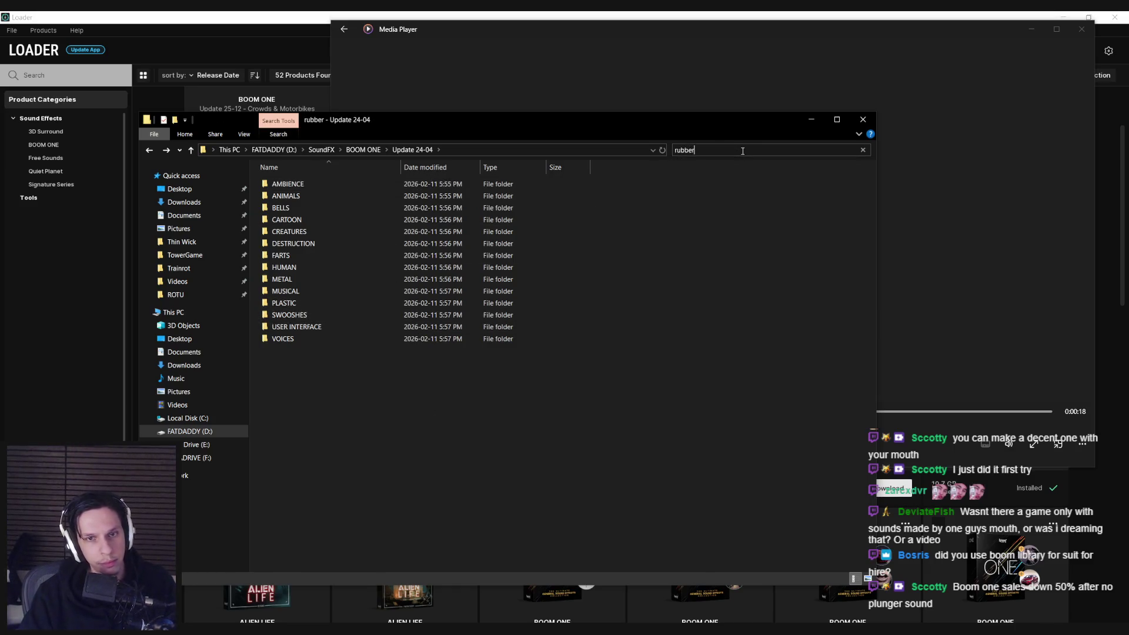
{"action": "double_click", "coordinate": [311, 207]}
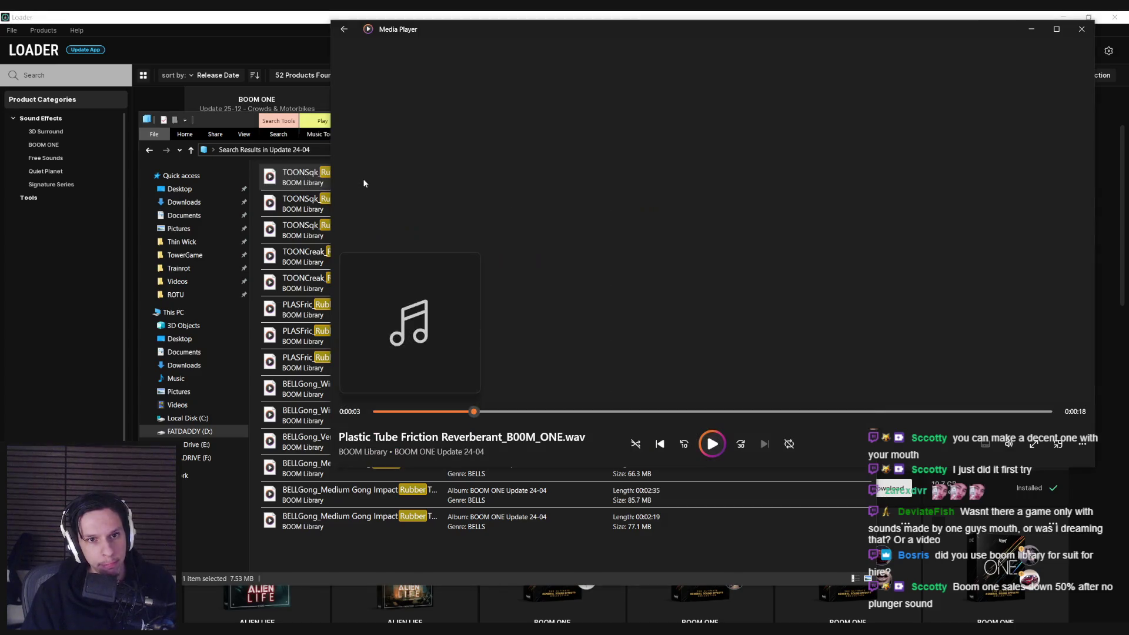
{"action": "double_click", "coordinate": [313, 257]}
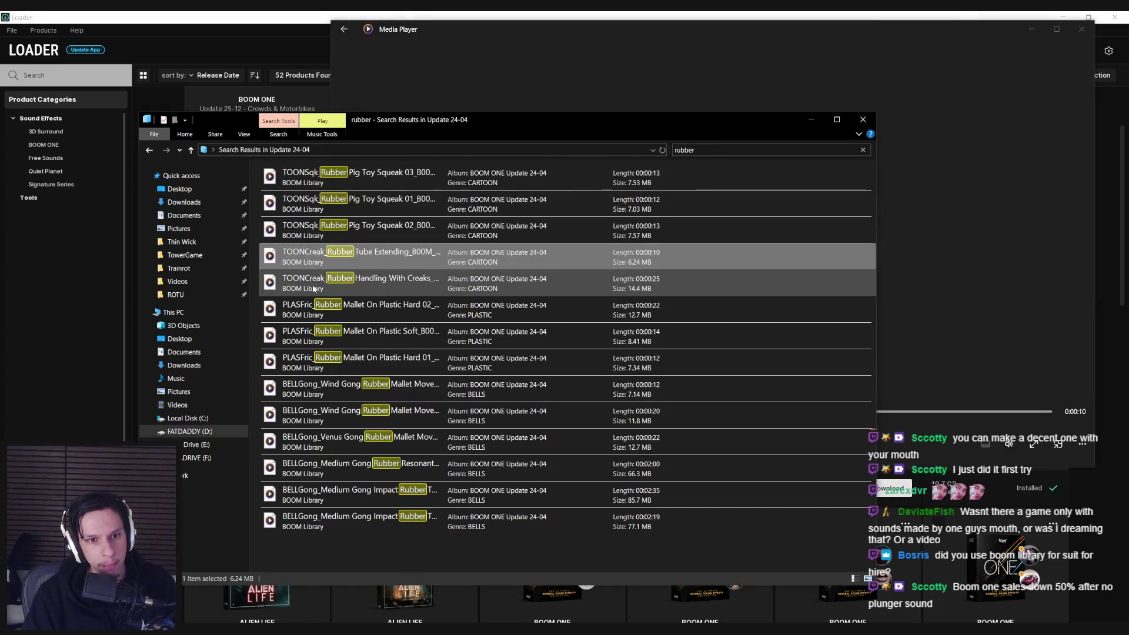
{"action": "double_click", "coordinate": [312, 389]}
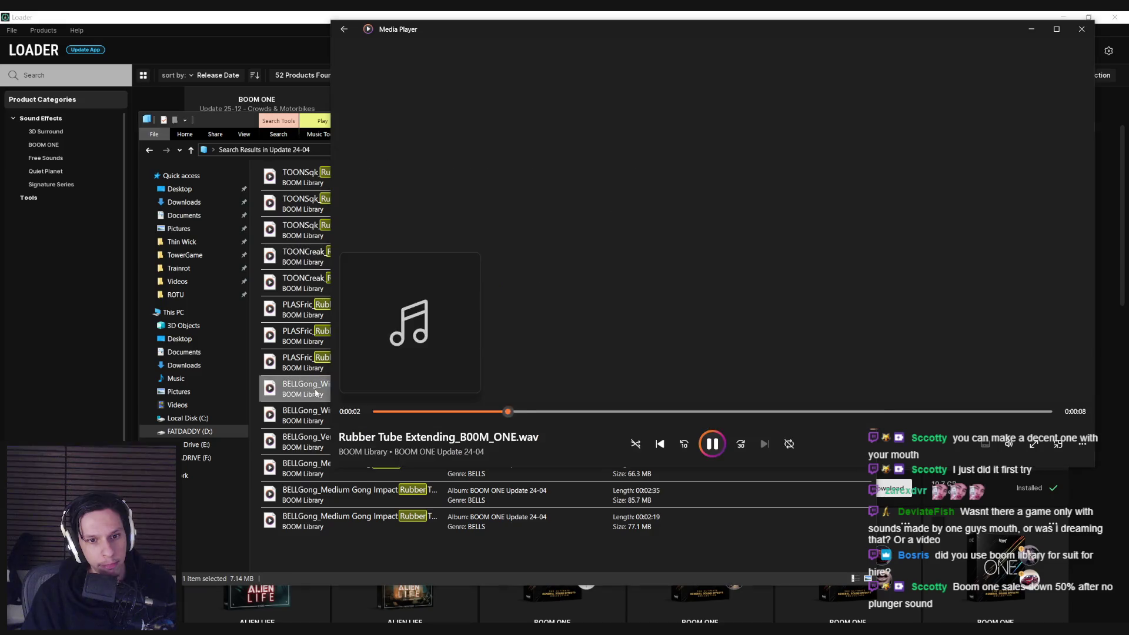
{"action": "left_click", "coordinate": [311, 415]}
{"action": "double_click", "coordinate": [312, 494]}
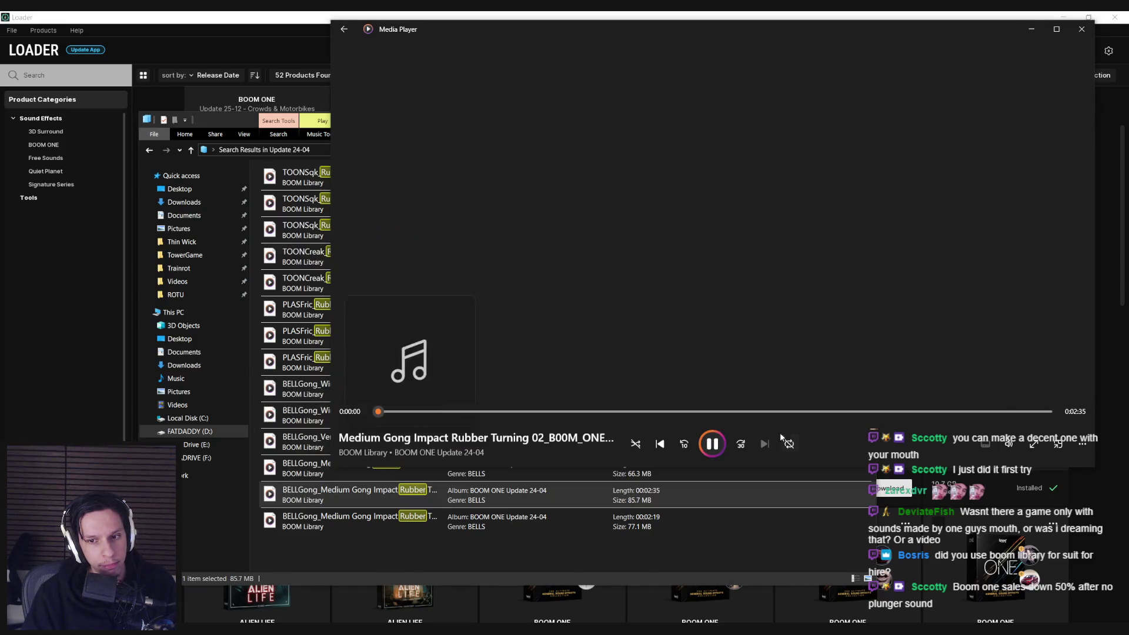
{"action": "left_click", "coordinate": [312, 494]}
{"action": "left_click", "coordinate": [862, 119]}
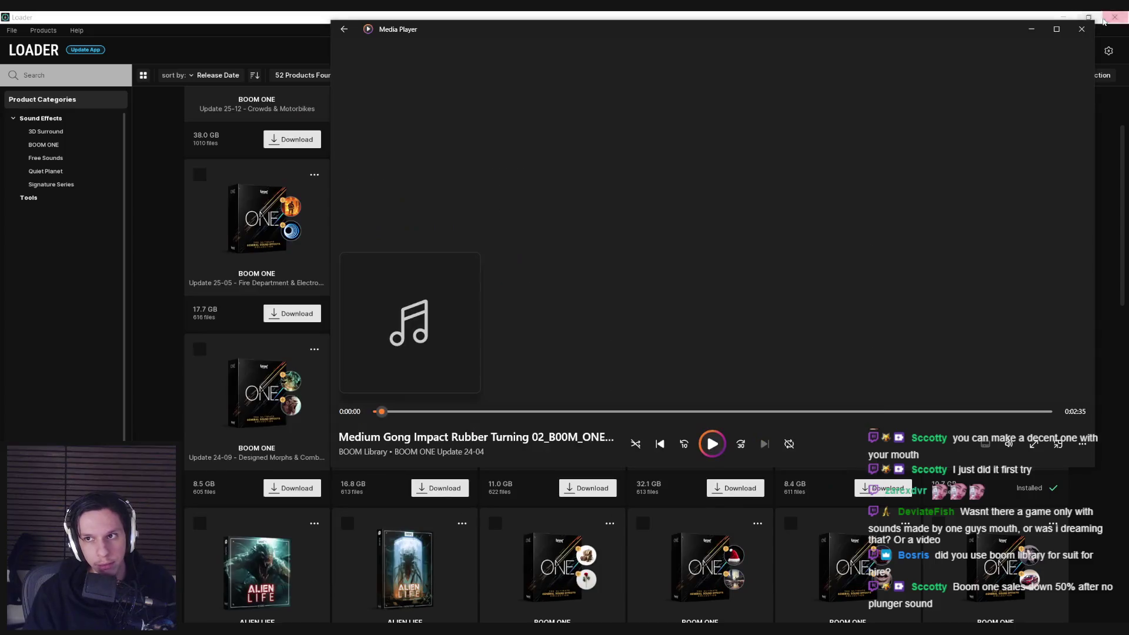
{"action": "left_click", "coordinate": [1080, 31]}
- Select the short pop at the clip start across both tracks
{"action": "key", "text": "alt+Tab"}
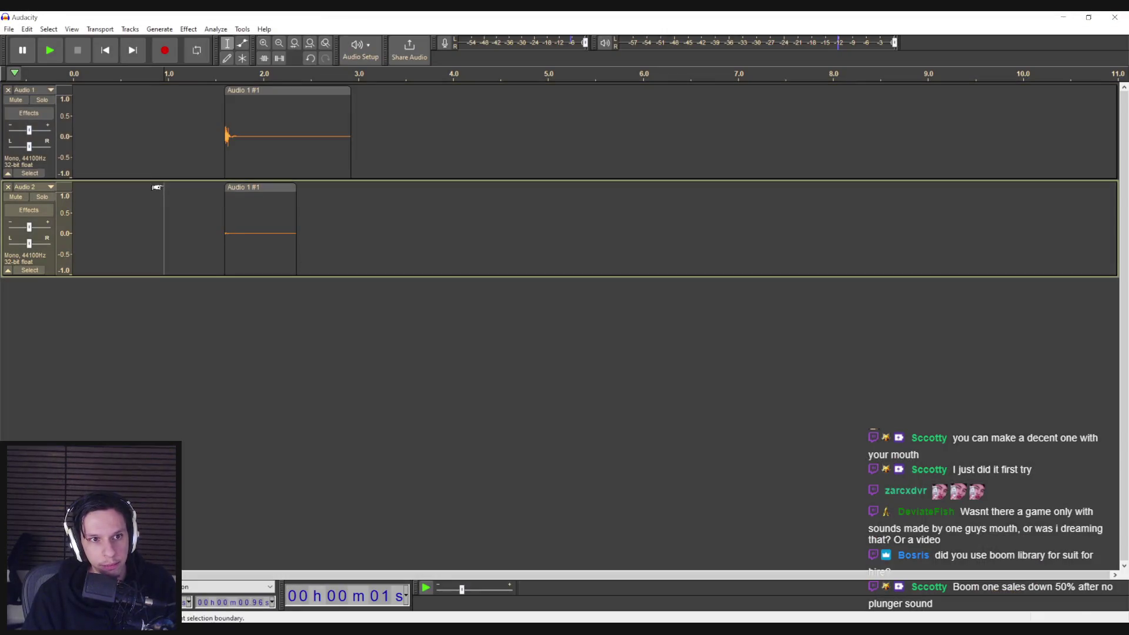
{"action": "left_click", "coordinate": [225, 135]}
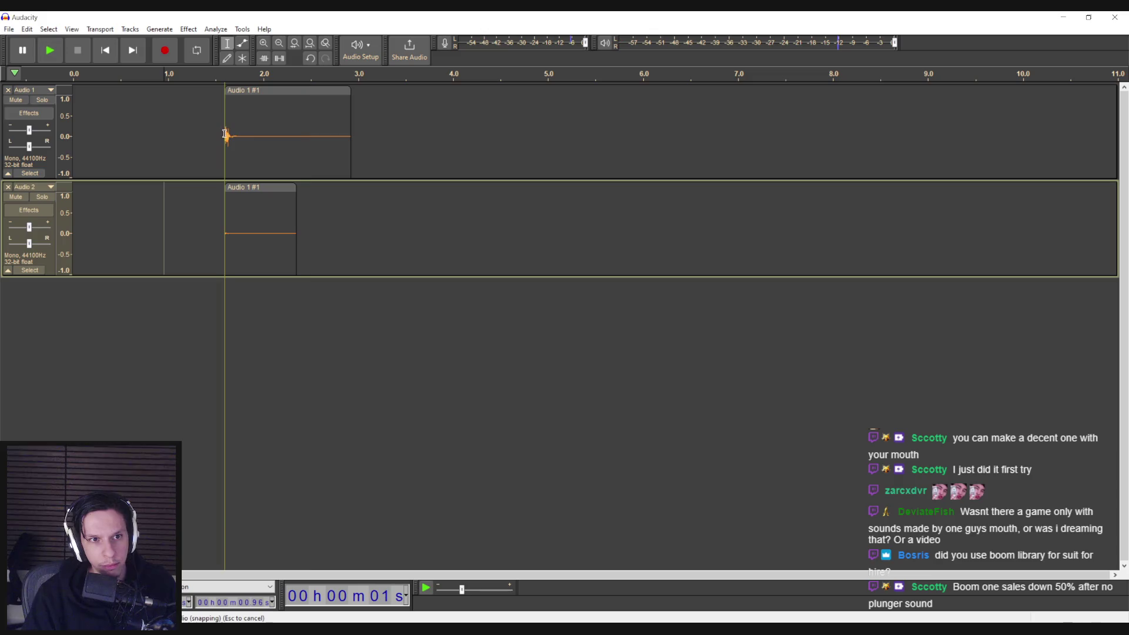
{"action": "left_click_drag", "start_coordinate": [225, 135], "coordinate": [270, 230]}
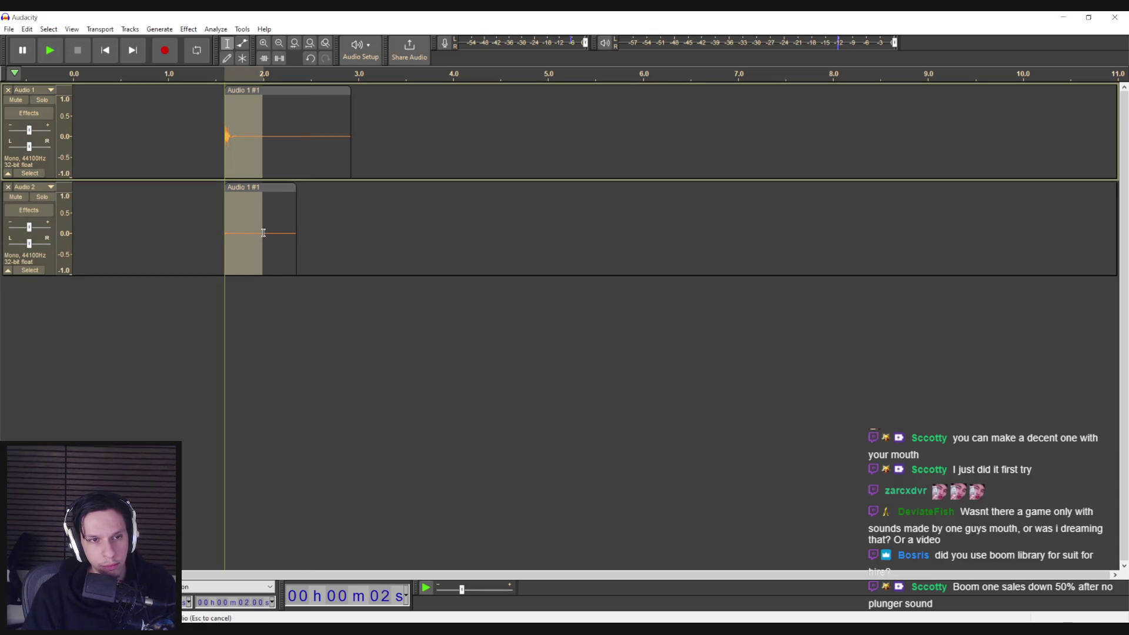
{"action": "left_click", "coordinate": [276, 228]}
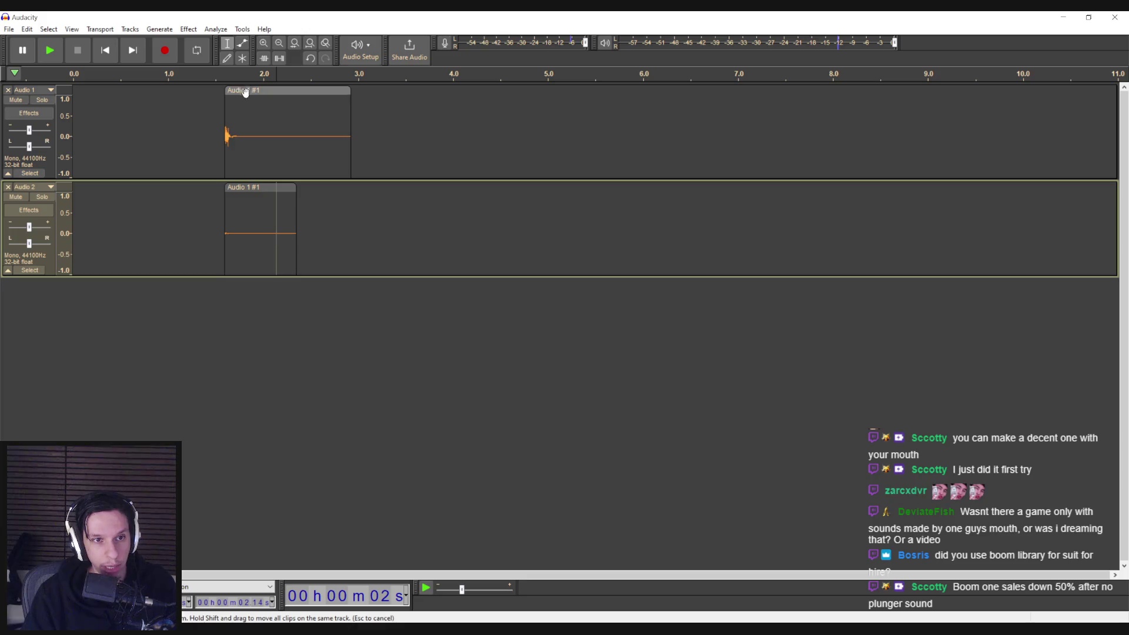
{"action": "left_click_drag", "start_coordinate": [225, 97], "coordinate": [256, 234]}
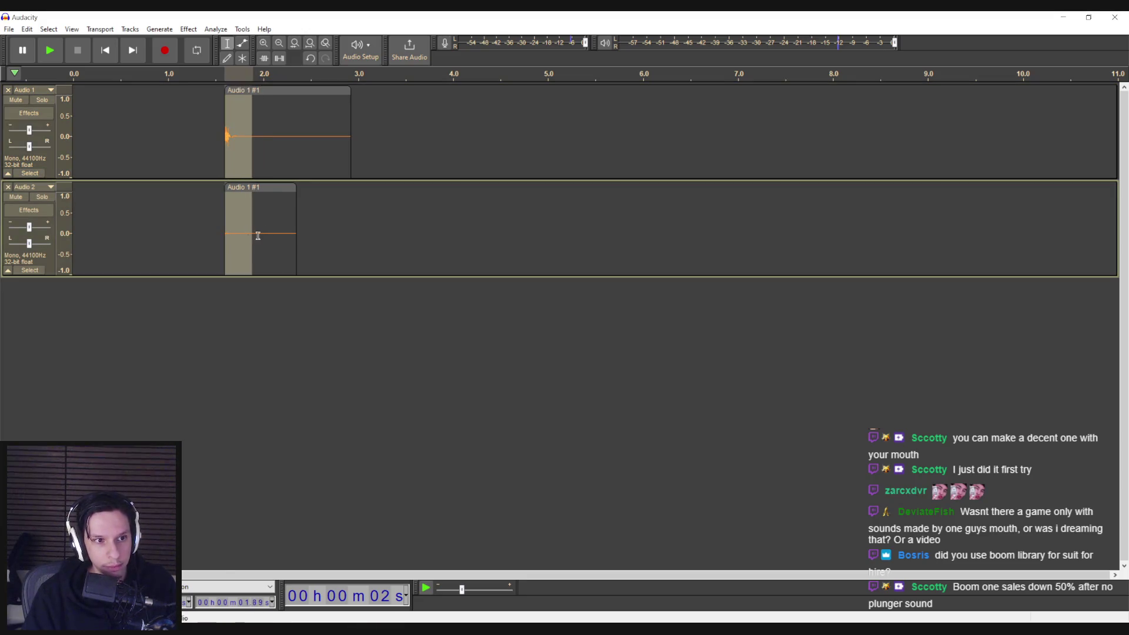
{"action": "left_click", "coordinate": [258, 234]}
{"action": "left_click_drag", "start_coordinate": [228, 130], "coordinate": [244, 251]}
{"action": "left_click", "coordinate": [205, 214]}
{"action": "key", "text": "space"}
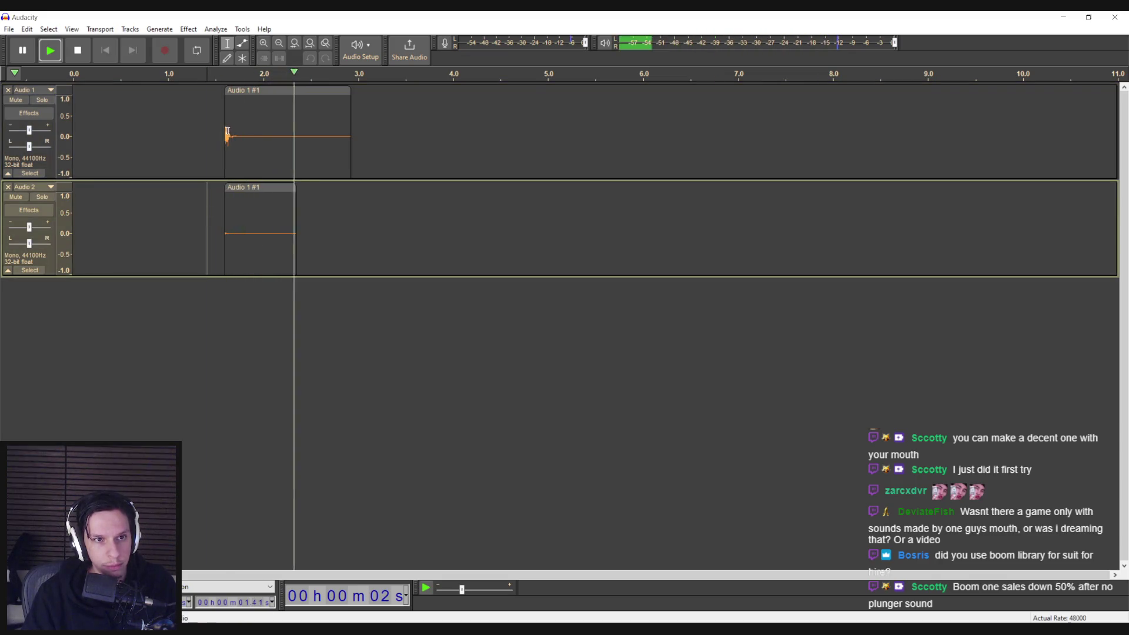
{"action": "left_click_drag", "start_coordinate": [227, 130], "coordinate": [257, 238]}
- Export the selected audio as Plunger_Remove.wav and close Audacity
{"action": "left_click", "coordinate": [12, 31]}
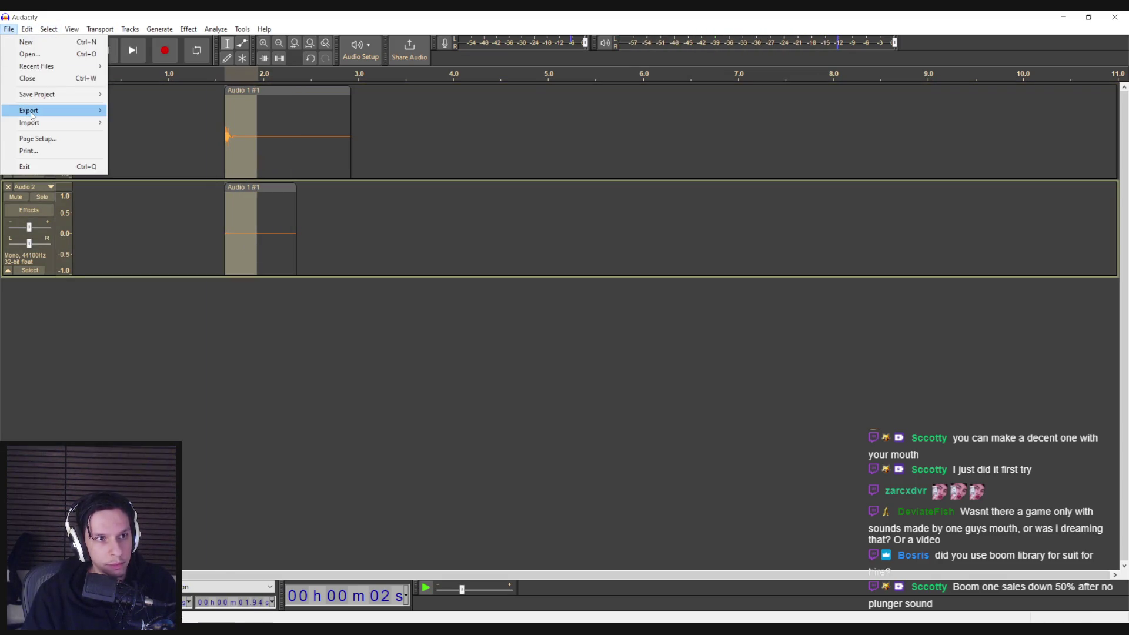
{"action": "left_click", "coordinate": [419, 334]}
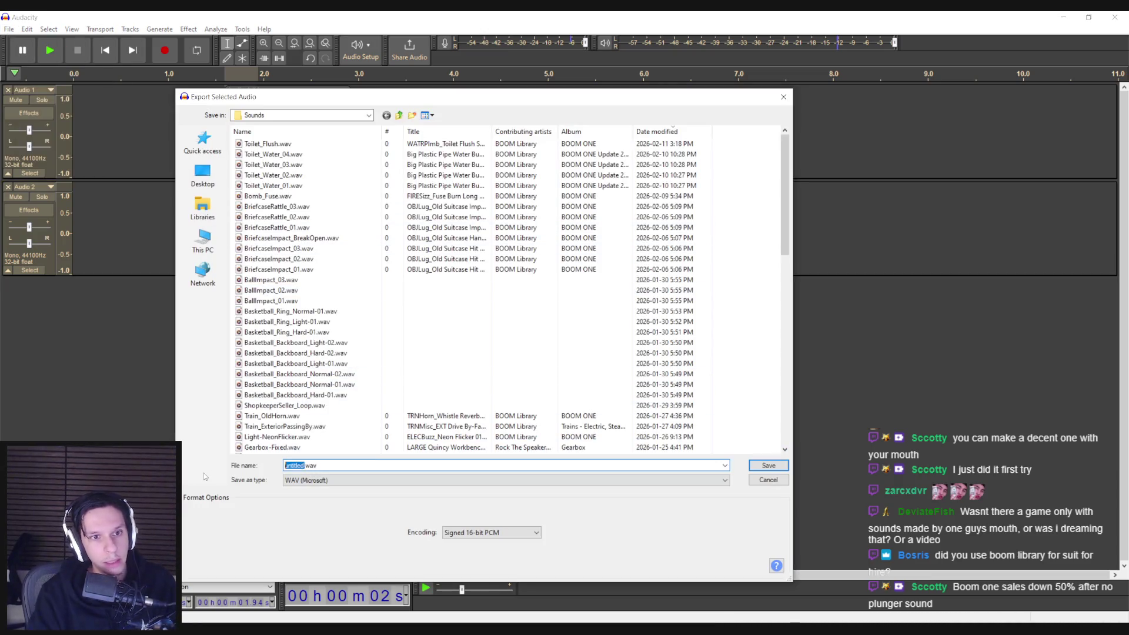
{"action": "type", "text": "ger_Remove"}
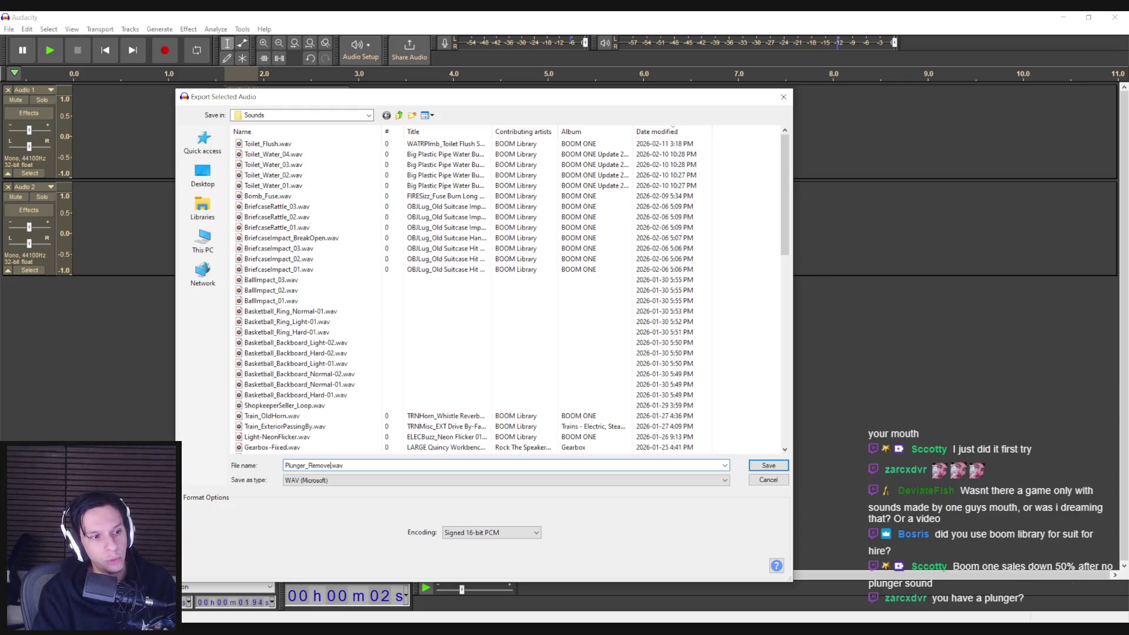
{"action": "left_click", "coordinate": [771, 465]}
{"action": "left_click", "coordinate": [590, 341]}
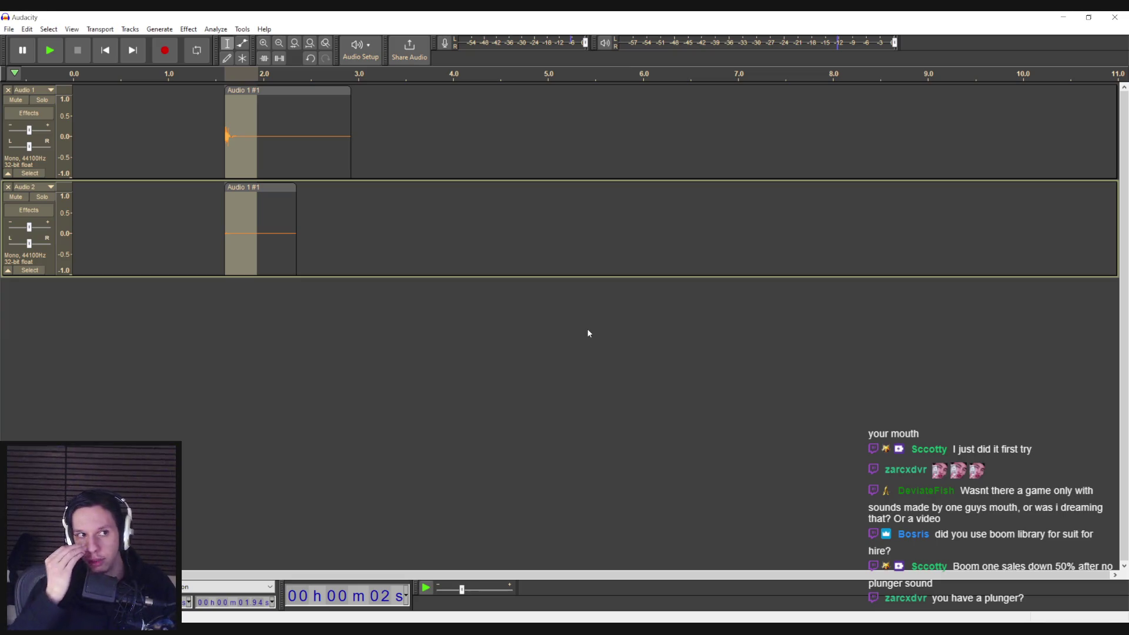
{"action": "left_click", "coordinate": [1115, 17]}
- Dismiss the save prompt and sound library loader, then bring up the Content Browser beside the exported sound folder
{"action": "left_click", "coordinate": [587, 318]}
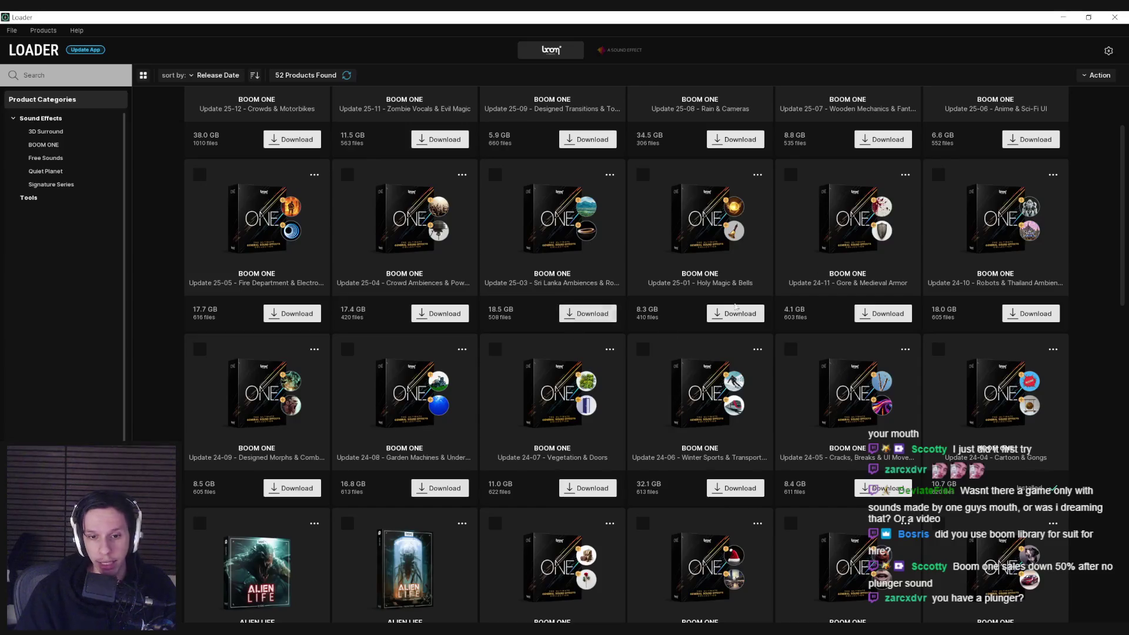
{"action": "left_click", "coordinate": [1121, 18]}
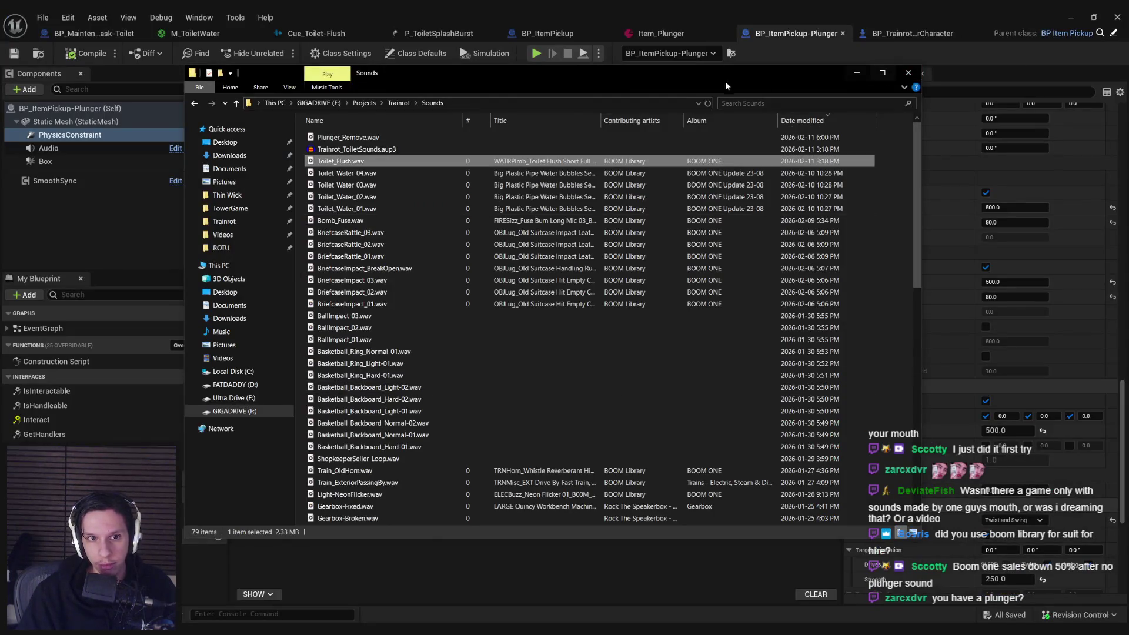
{"action": "left_click", "coordinate": [1071, 18]}
{"action": "left_click", "coordinate": [46, 386]}
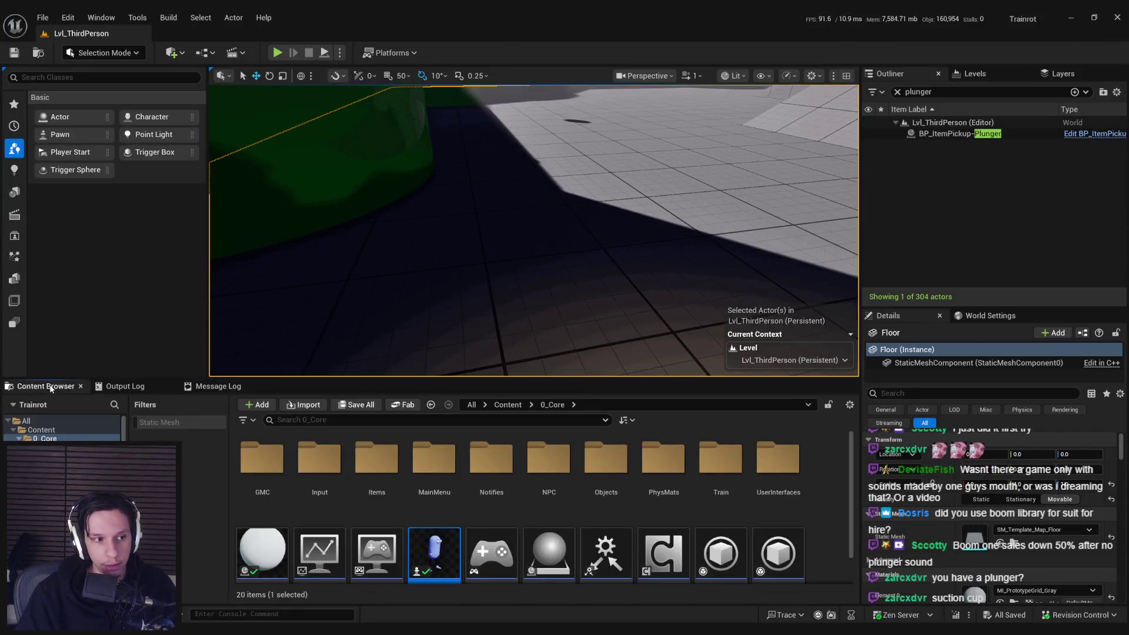
{"action": "key", "text": "alt+Tab"}
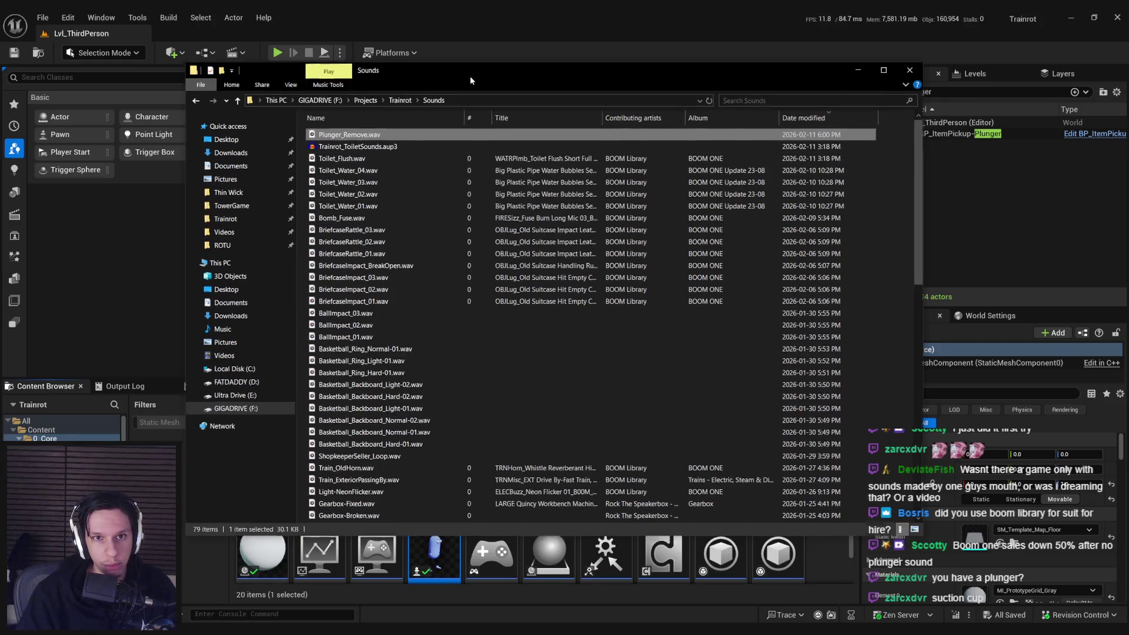
{"action": "left_click_drag", "start_coordinate": [470, 83], "coordinate": [872, 43]}
- Navigate the Content Browser to the 2_Audio folder holding the imported Plunger_Remove sound
{"action": "left_click", "coordinate": [508, 405]}
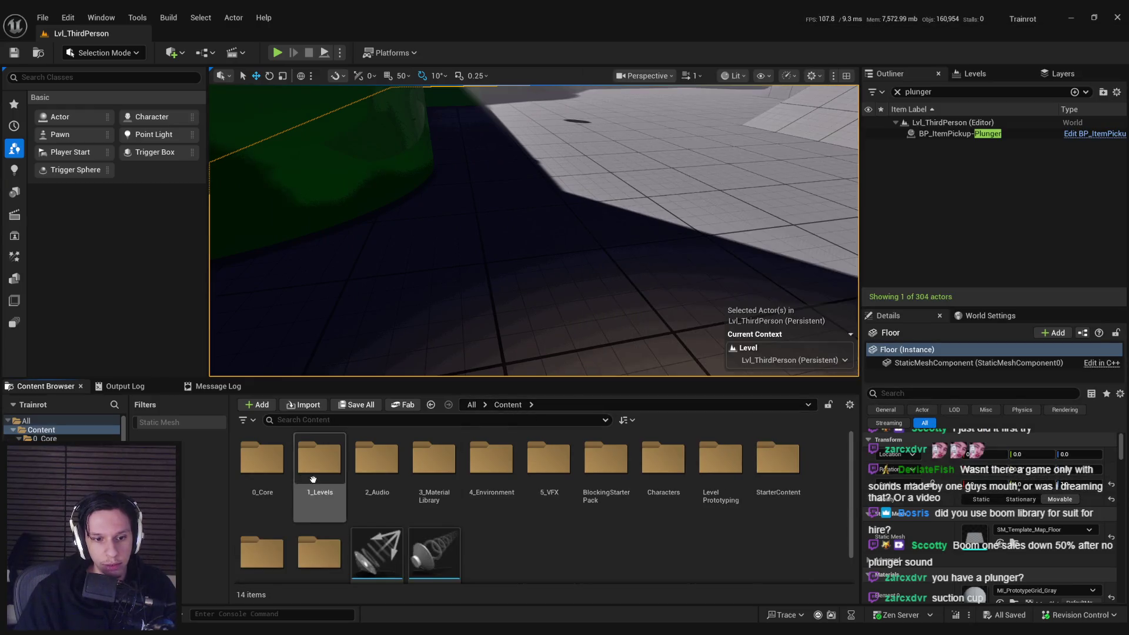
{"action": "double_click", "coordinate": [320, 460]}
{"action": "key", "text": "alt+Tab"}
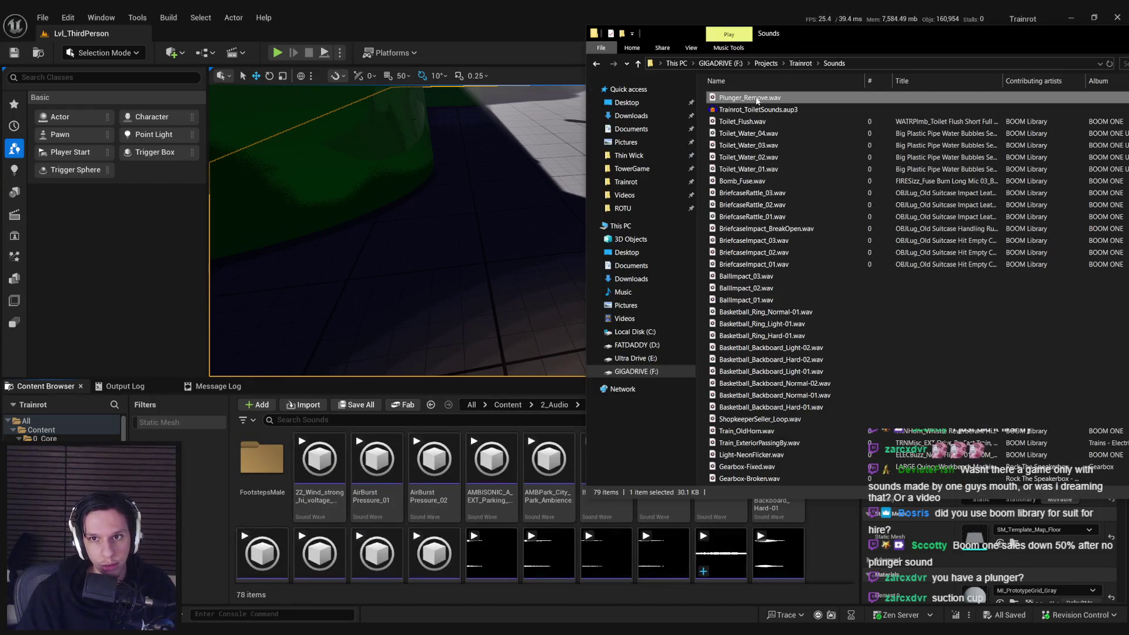
{"action": "left_click", "coordinate": [481, 385]}
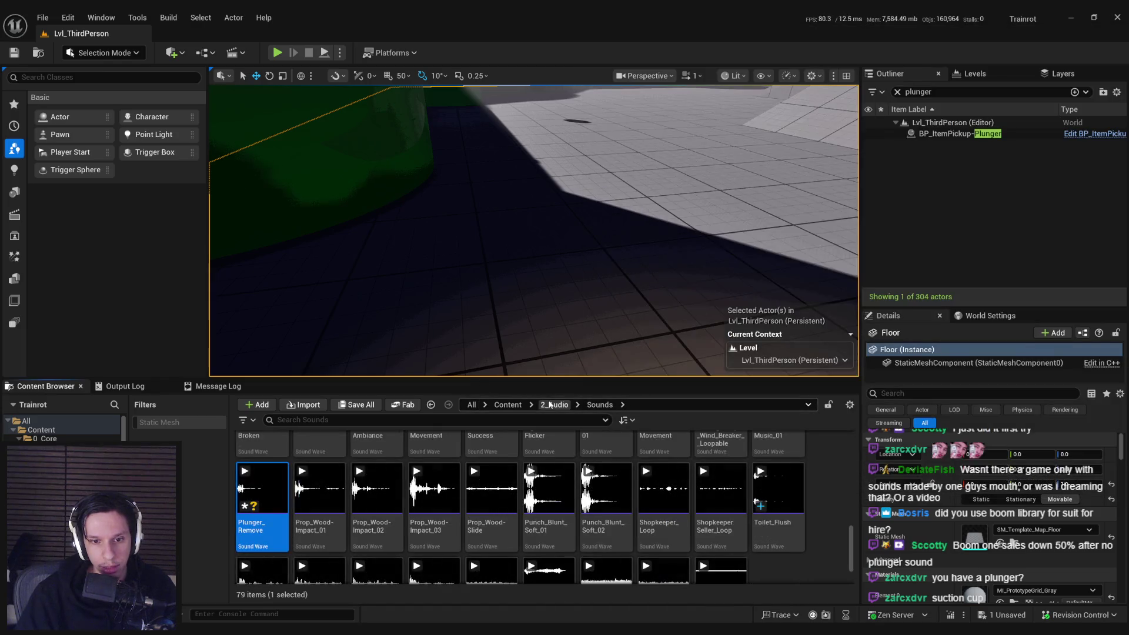
{"action": "left_click", "coordinate": [553, 406]}
{"action": "scroll", "coordinate": [588, 518], "scroll_direction": "up", "scroll_amount": 5}
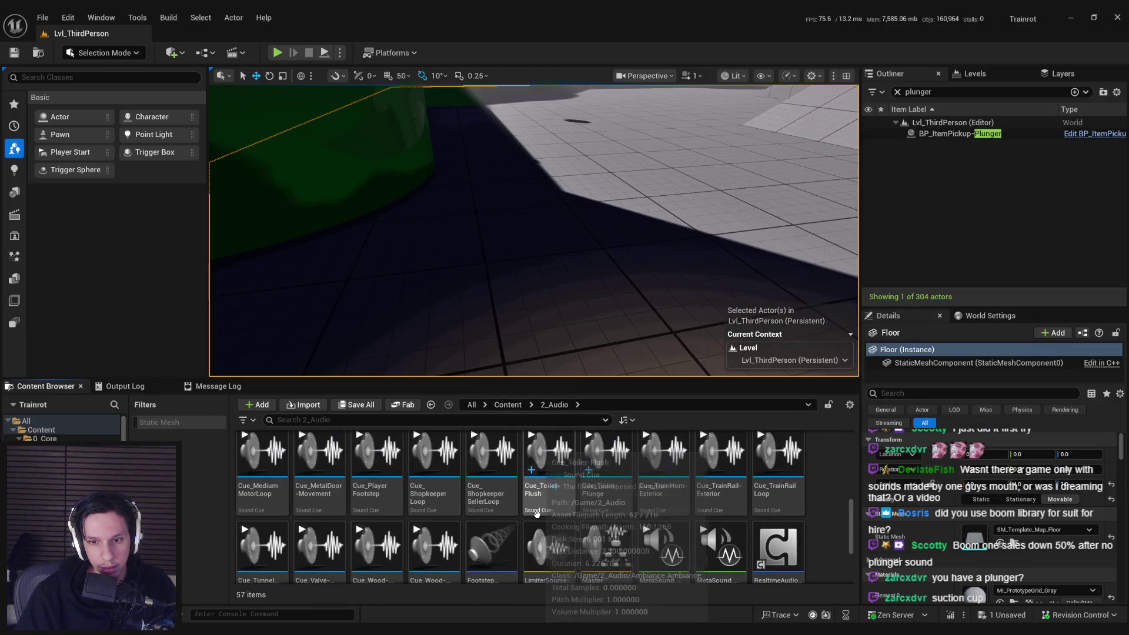
{"action": "scroll", "coordinate": [734, 561], "scroll_direction": "up", "scroll_amount": 1}
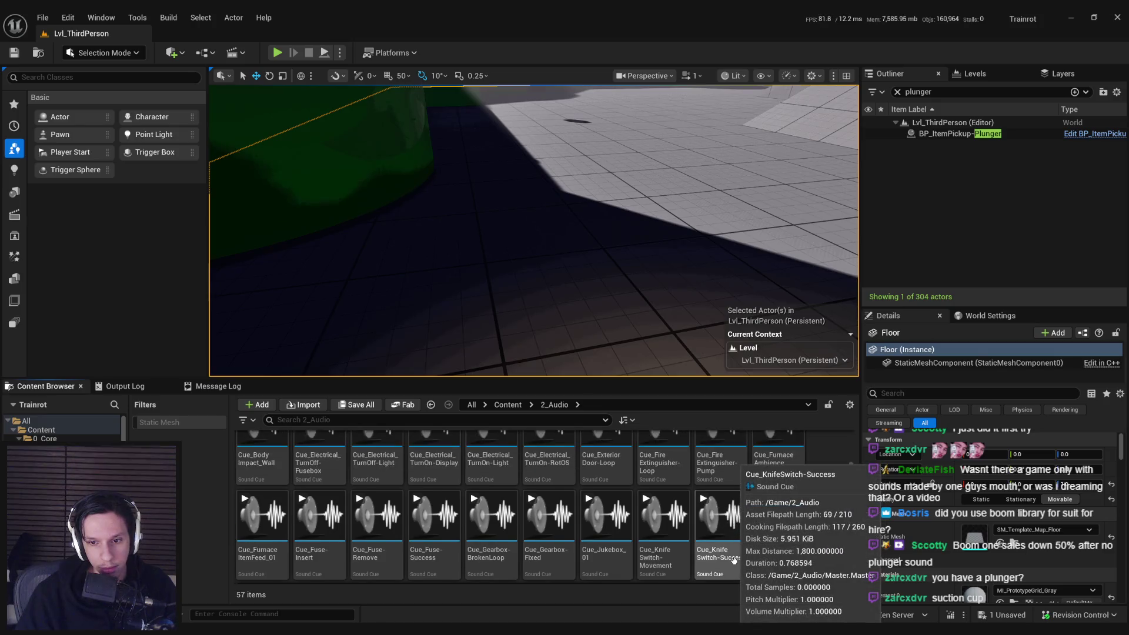
- Search the audio folder for 'toilet' and locate the Cue_Toilet-Plunge sound cue
{"action": "right_click", "coordinate": [734, 561]}
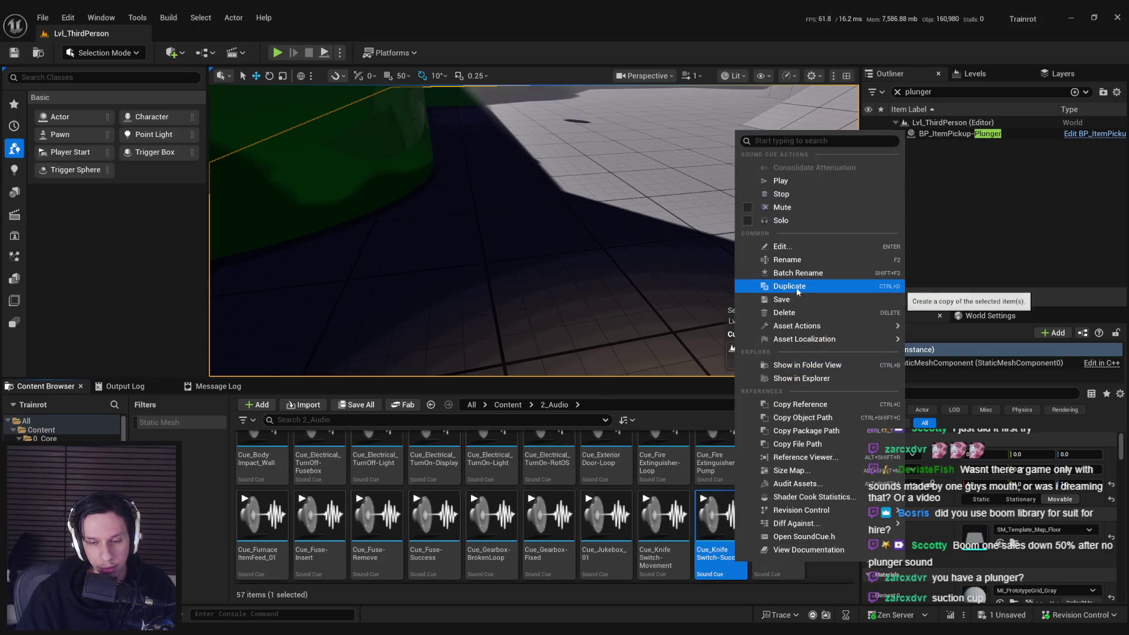
{"action": "key", "text": "Escape"}
{"action": "scroll", "coordinate": [547, 506], "scroll_direction": "up", "scroll_amount": 3}
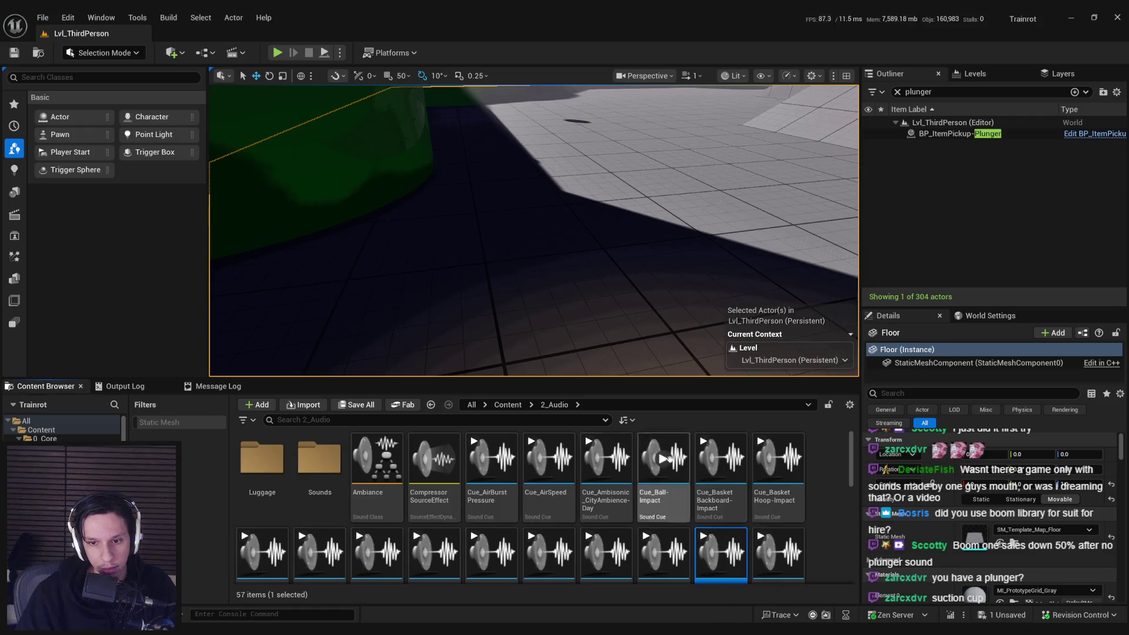
{"action": "left_click", "coordinate": [549, 419]}
{"action": "type", "text": "toilet"}
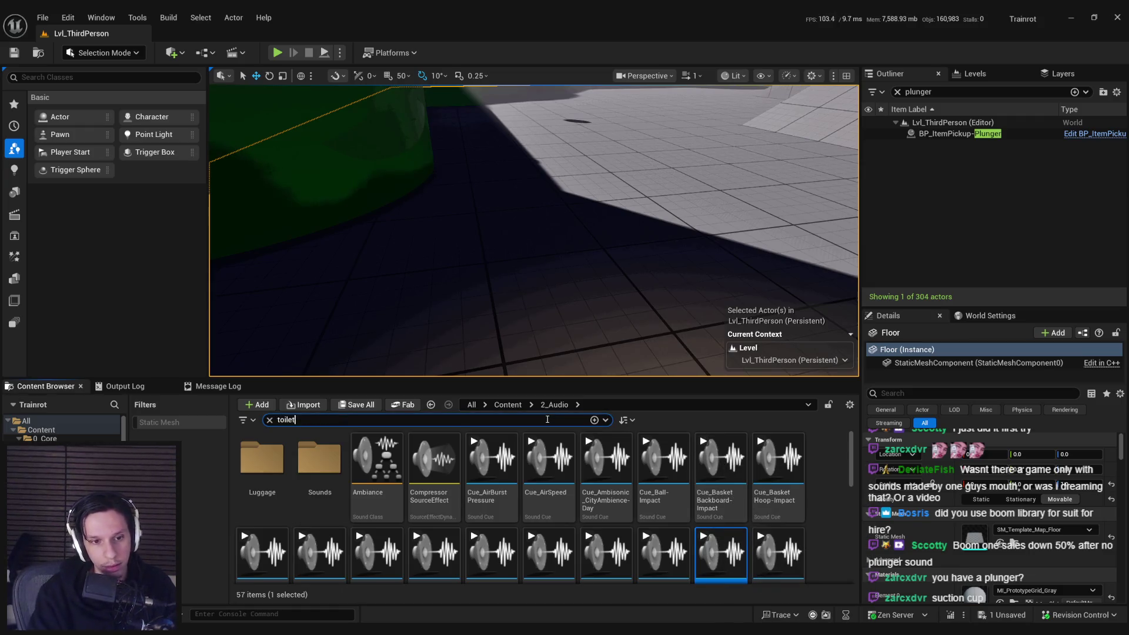
{"action": "left_click", "coordinate": [322, 480]}
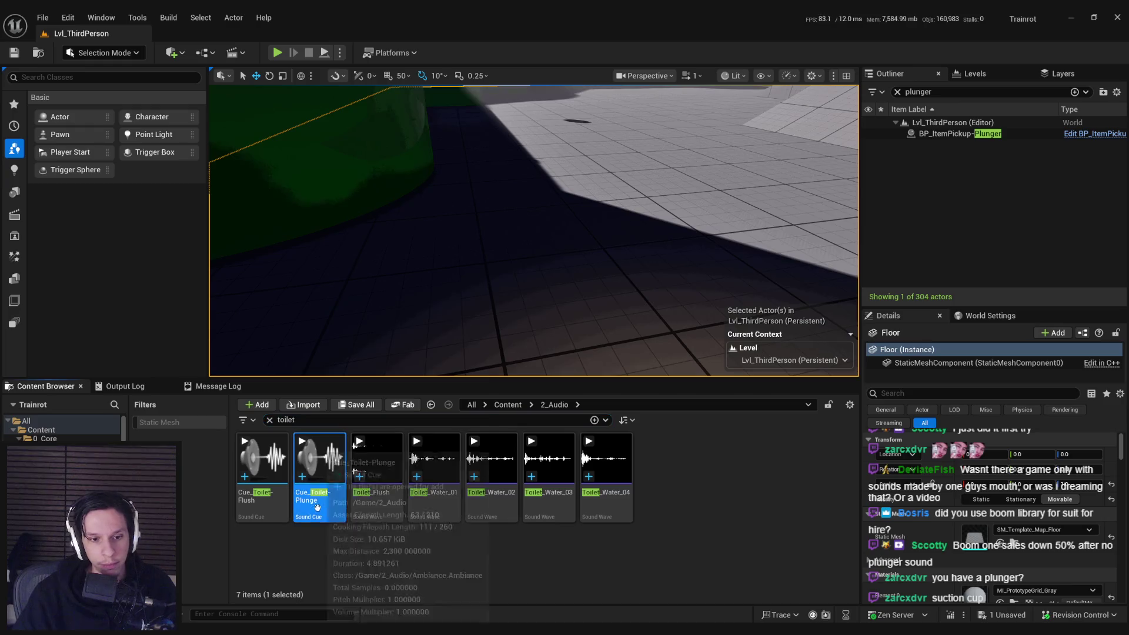
{"action": "right_click", "coordinate": [323, 481]}
{"action": "key", "text": "Escape"}
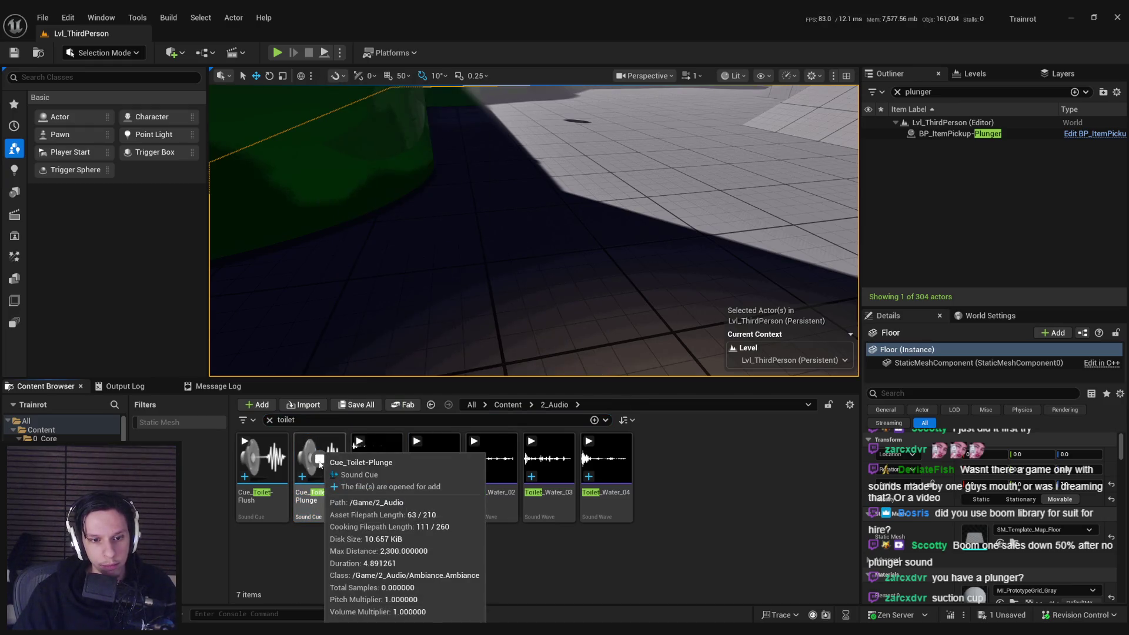
{"action": "left_click", "coordinate": [320, 503]}
{"action": "right_click", "coordinate": [320, 503]}
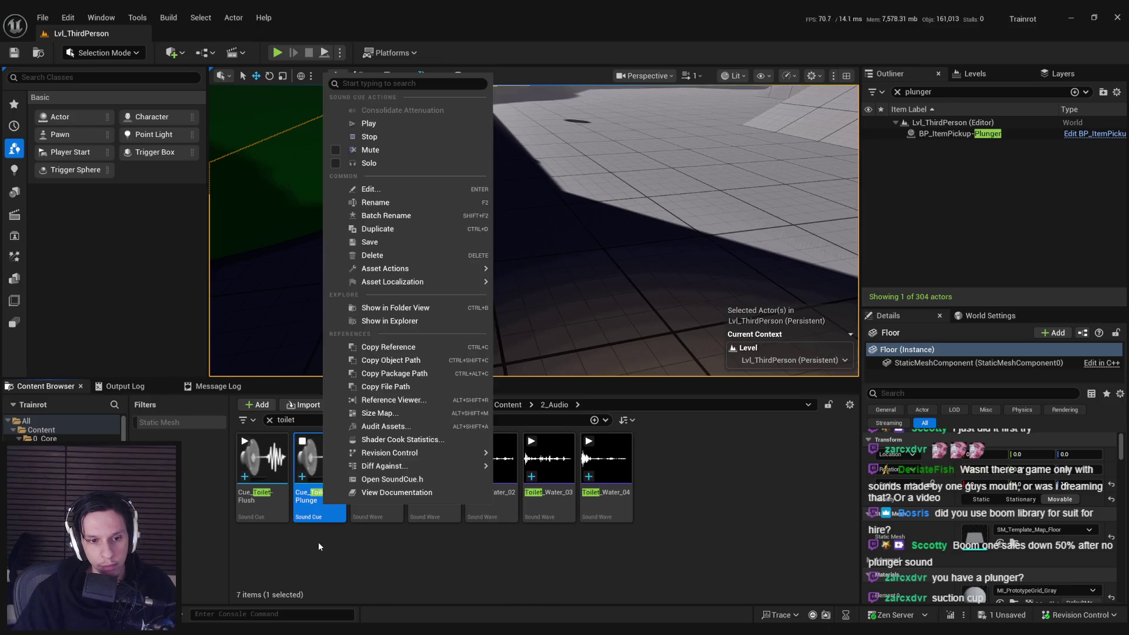
{"action": "left_click", "coordinate": [319, 542]}
{"action": "left_click", "coordinate": [320, 467]}
{"action": "right_click", "coordinate": [320, 467]}
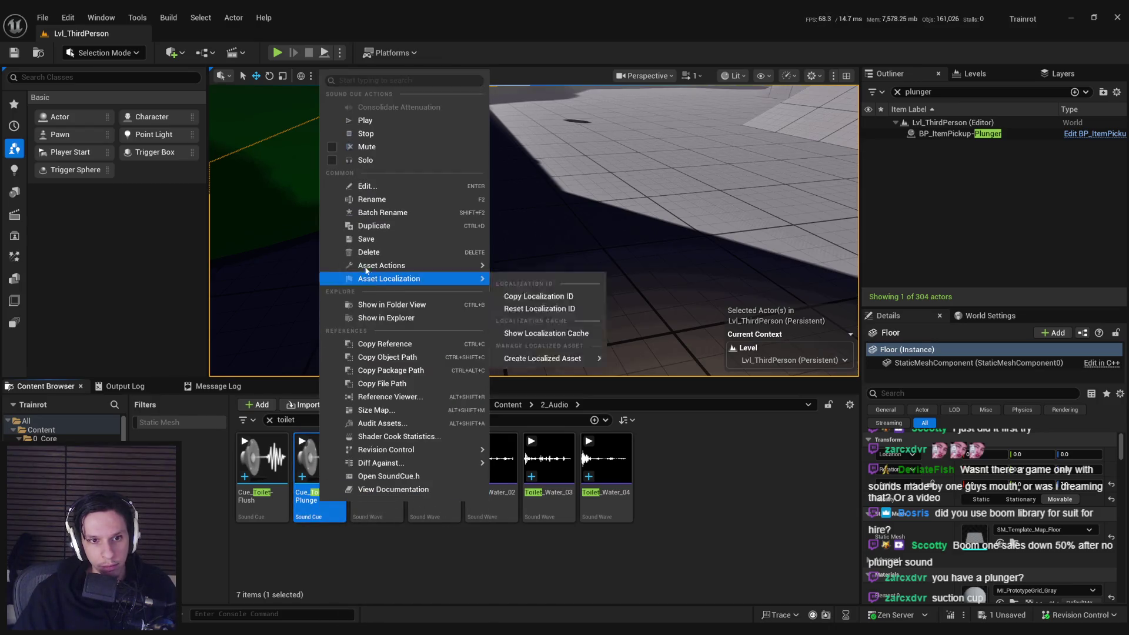
- Duplicate Cue_Toilet-Plunge as Cue_Plunger-Remove and open the copy in the cue editor
{"action": "left_click", "coordinate": [370, 227]}
{"action": "type", "text": "Cue"}
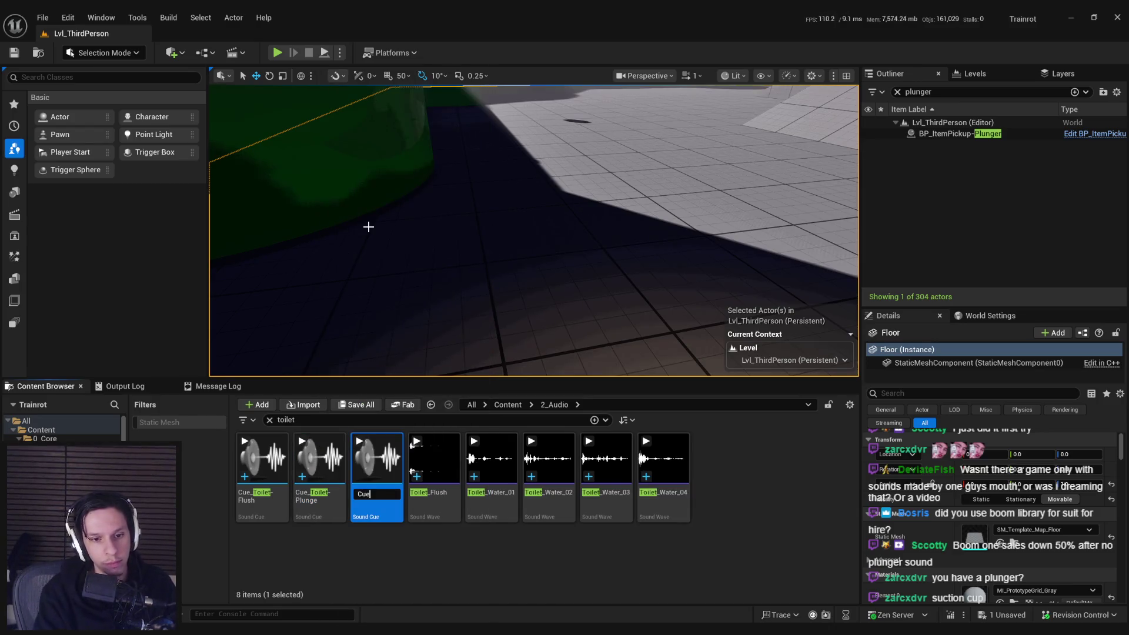
{"action": "type", "text": "_Pl"}
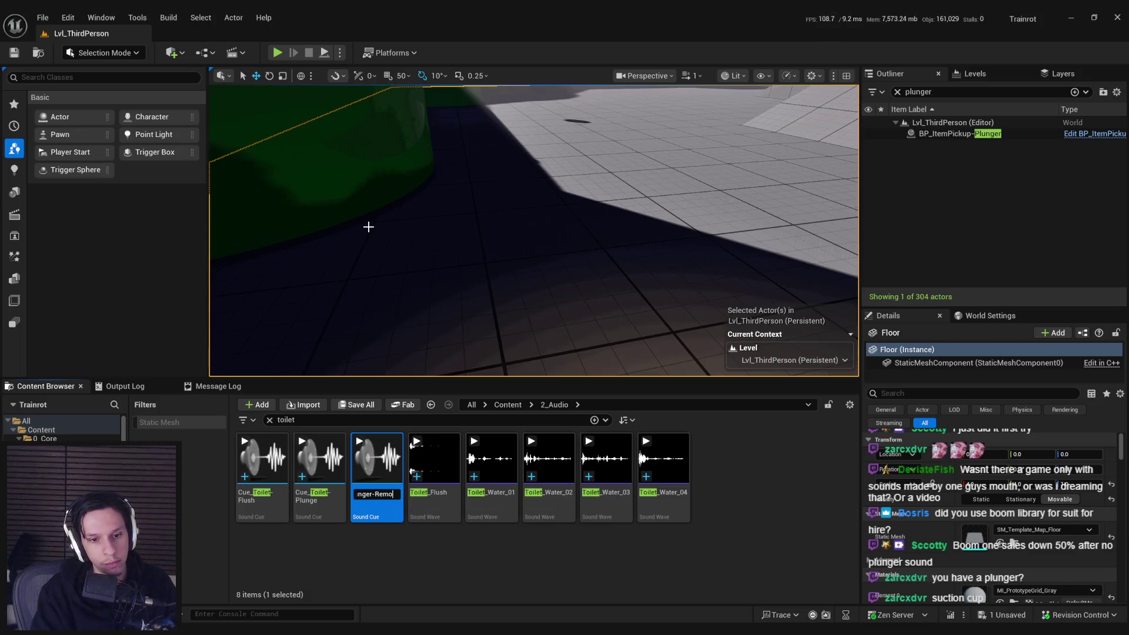
{"action": "key", "text": "Return"}
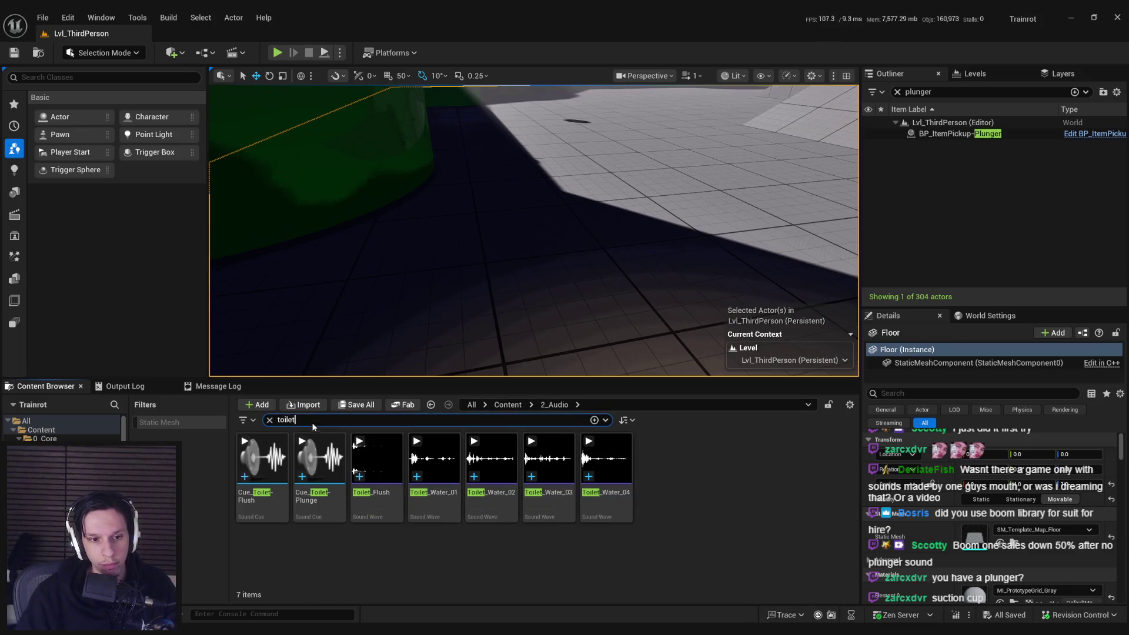
{"action": "type", "text": "plung"}
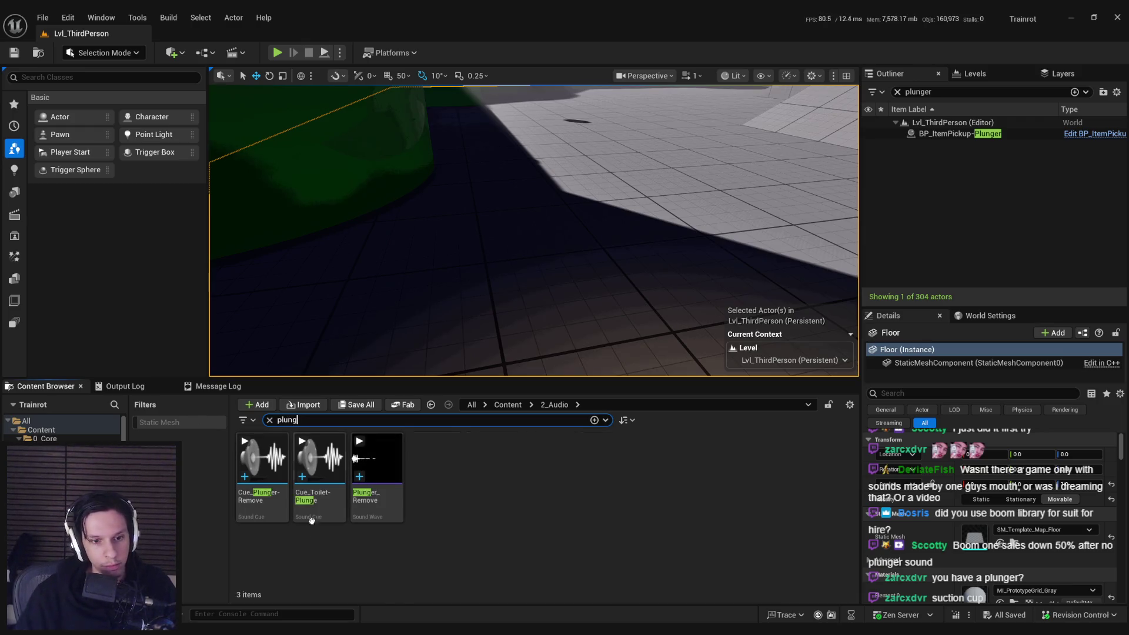
{"action": "left_click", "coordinate": [263, 507]}
{"action": "double_click", "coordinate": [263, 507]}
{"action": "left_click_drag", "start_coordinate": [347, 423], "coordinate": [671, 247]}
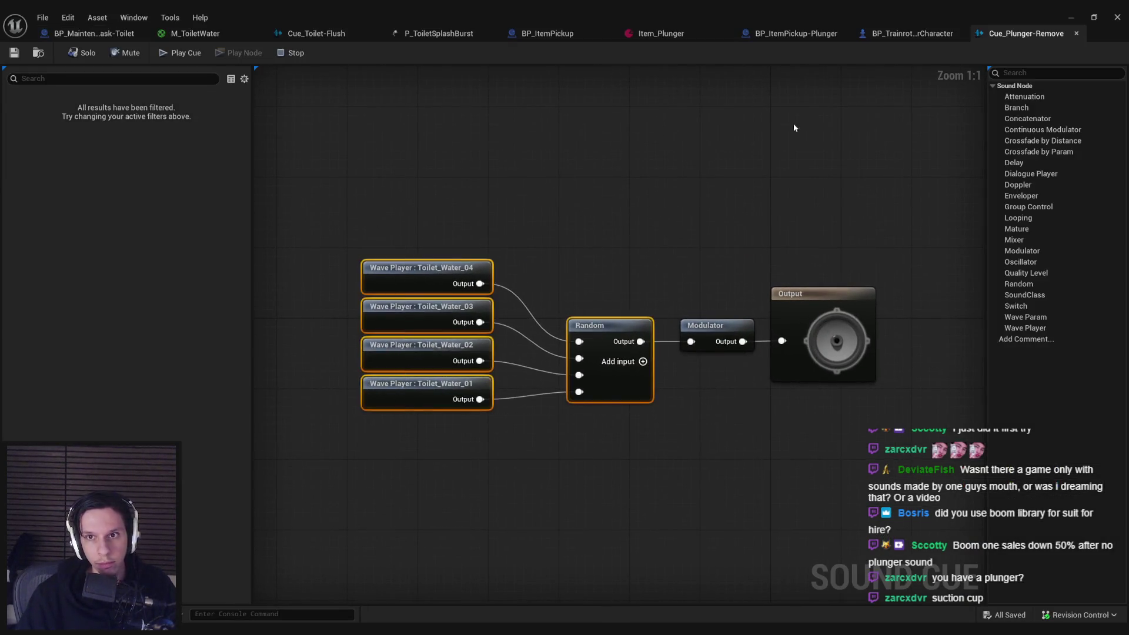
- Delete the old Toilet_Water wave players and add the Plunger_Remove recording from Sounds to the cue graph
{"action": "key", "text": "Delete"}
{"action": "mouse_move", "coordinate": [804, 16]}
{"action": "left_mouse_down"}
{"action": "mouse_move", "coordinate": [750, 72]}
{"action": "mouse_move", "coordinate": [719, 78]}
{"action": "left_mouse_up"}
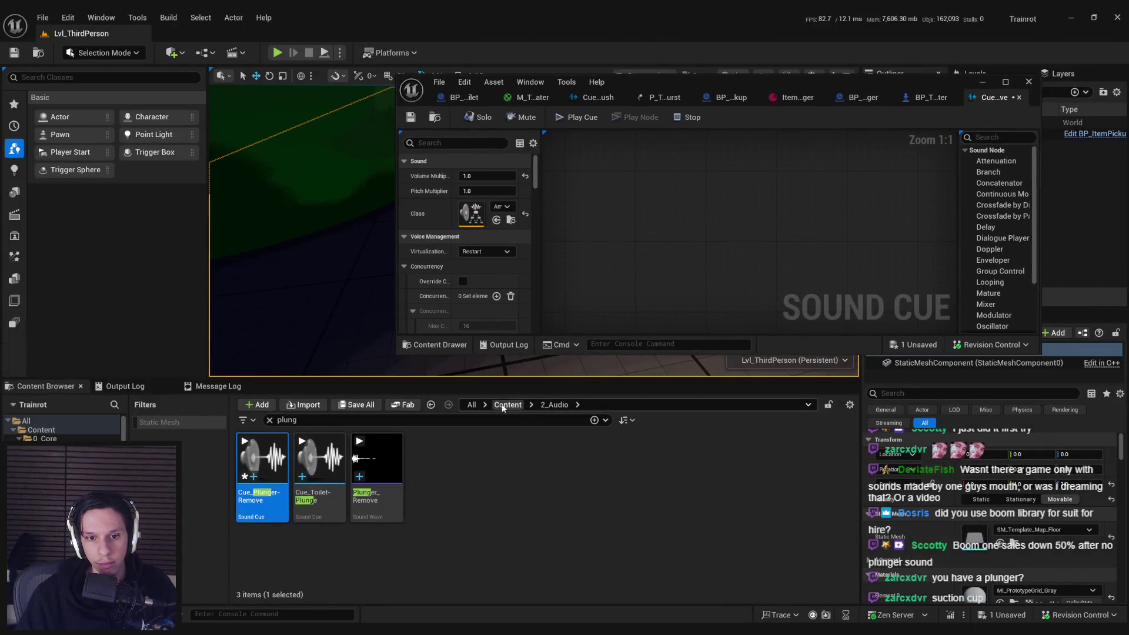
{"action": "left_click", "coordinate": [269, 420]}
{"action": "double_click", "coordinate": [321, 465]}
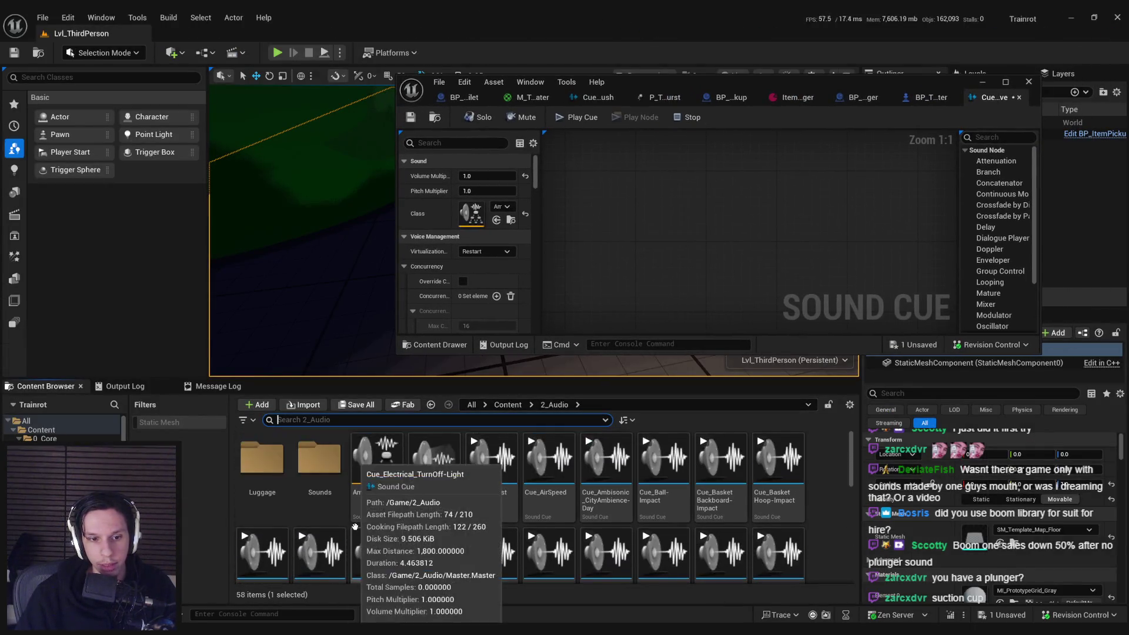
{"action": "scroll", "coordinate": [412, 470], "scroll_direction": "down", "scroll_amount": 1}
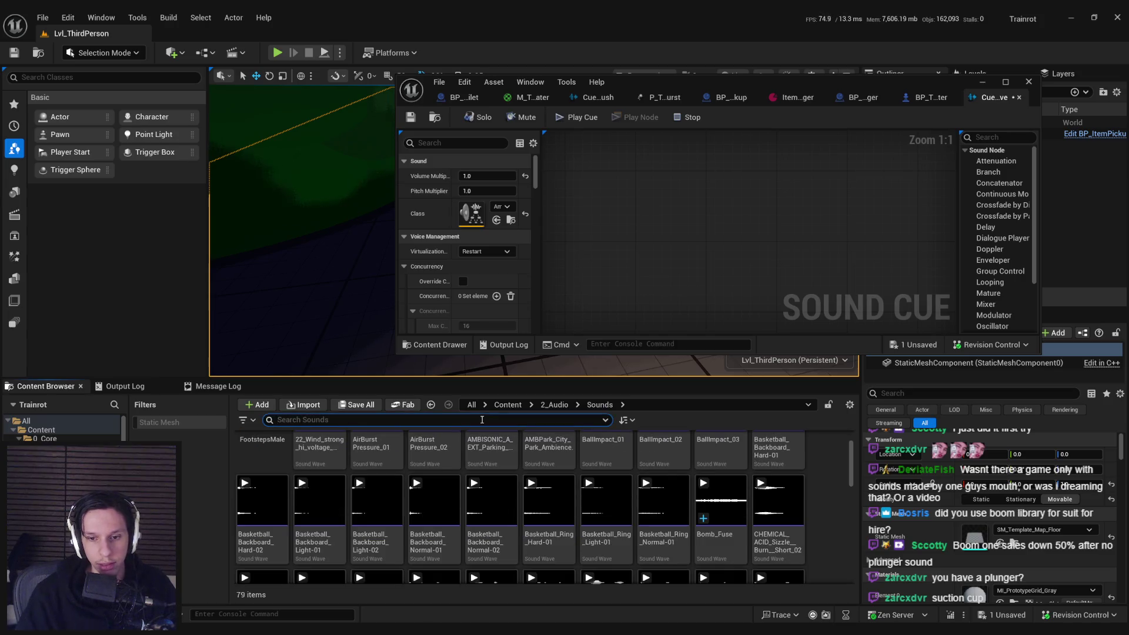
{"action": "type", "text": "plung"}
{"action": "left_click_drag", "start_coordinate": [258, 482], "coordinate": [700, 259]}
- Wire Plunger_Remove into the Modulator, set the volume multiplier to 3.0, and close the cue editor
{"action": "mouse_move", "coordinate": [436, 221]}
{"action": "left_mouse_down"}
{"action": "mouse_move", "coordinate": [676, 356]}
{"action": "mouse_move", "coordinate": [691, 341]}
{"action": "left_mouse_up"}
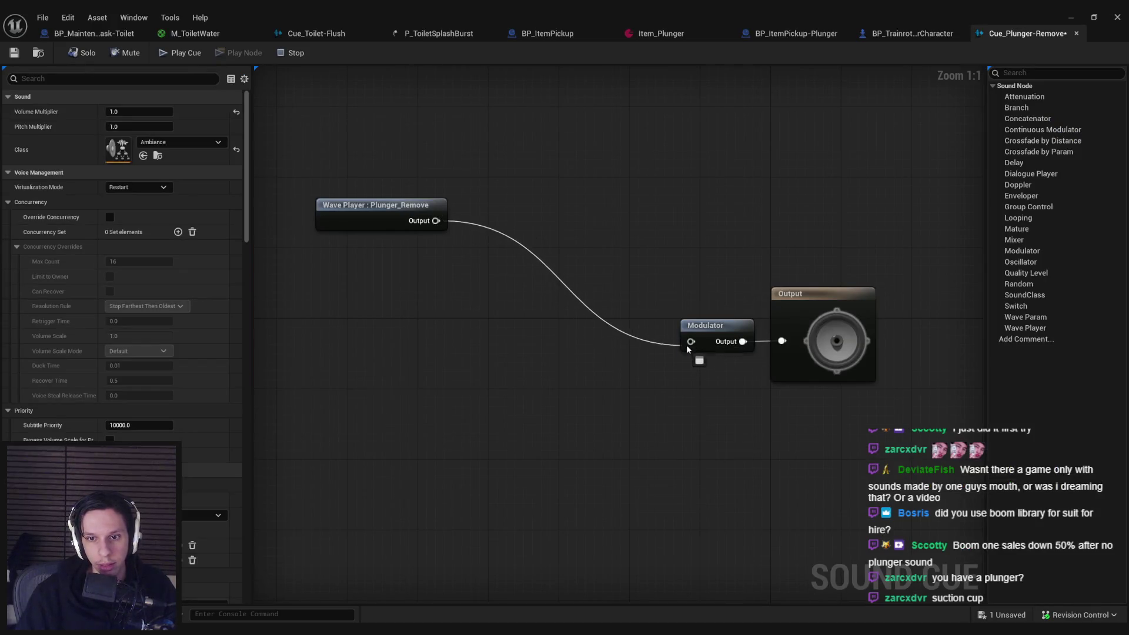
{"action": "mouse_move", "coordinate": [374, 214]}
{"action": "left_mouse_down"}
{"action": "mouse_move", "coordinate": [511, 328]}
{"action": "mouse_move", "coordinate": [575, 335]}
{"action": "left_mouse_up"}
{"action": "left_click", "coordinate": [580, 365]}
{"action": "left_click", "coordinate": [181, 52]}
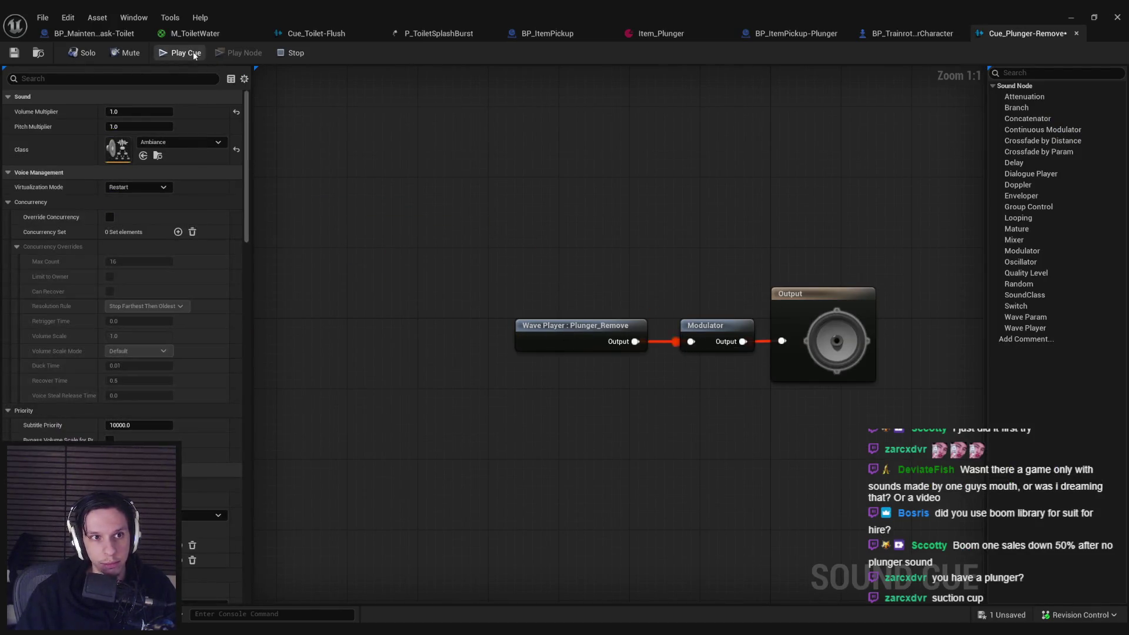
{"action": "left_click", "coordinate": [139, 111]}
{"action": "type", "text": "3"}
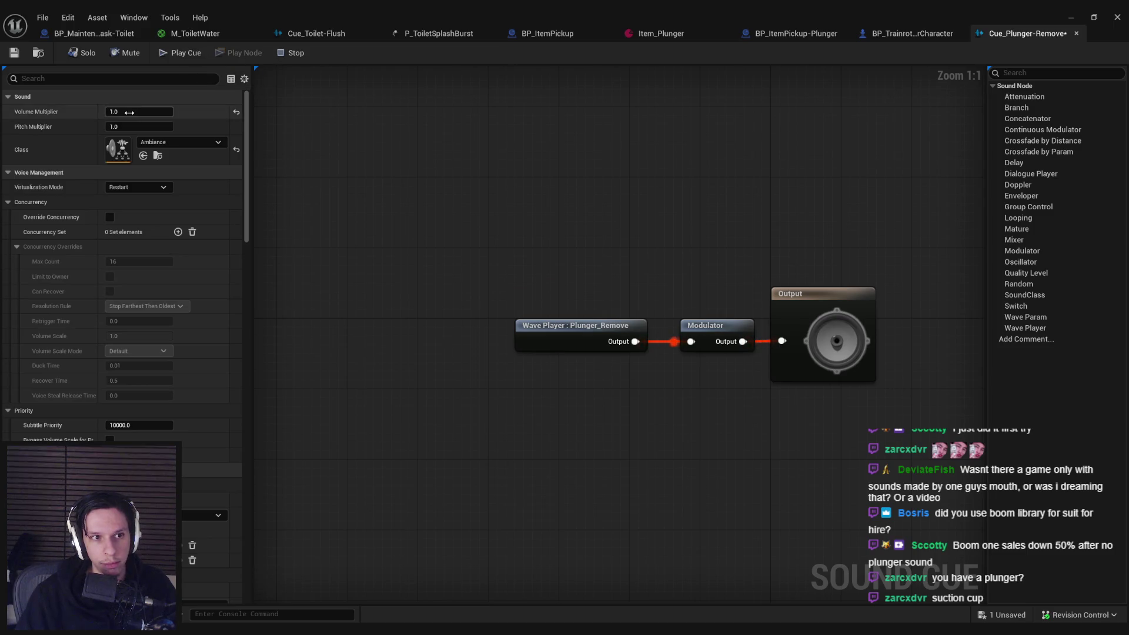
{"action": "key", "text": "Return"}
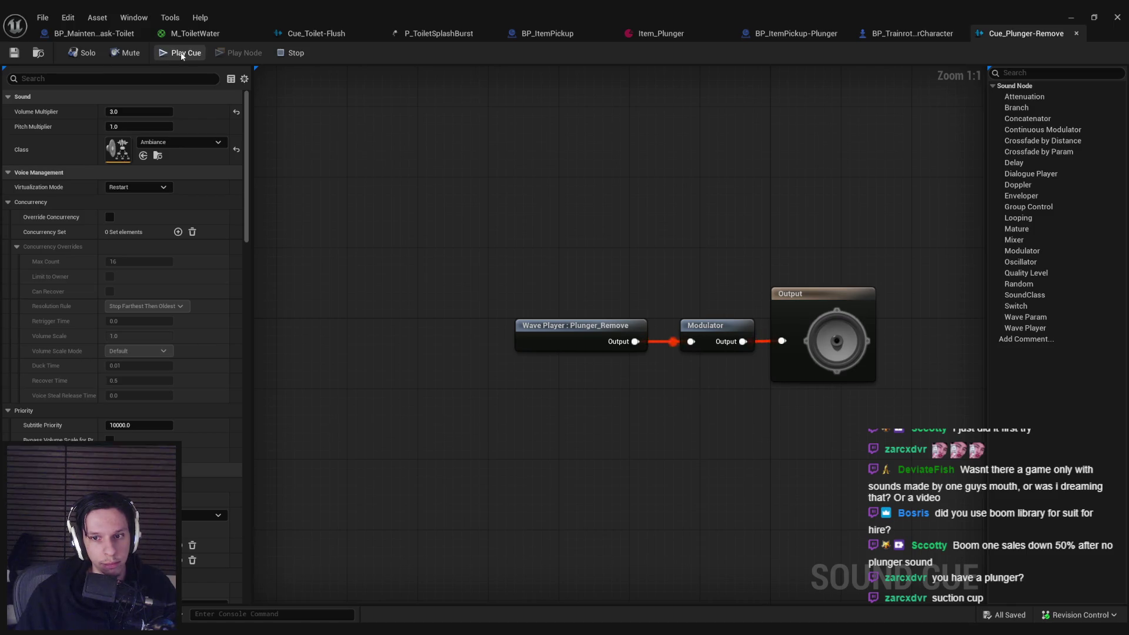
{"action": "left_click", "coordinate": [1076, 33]}
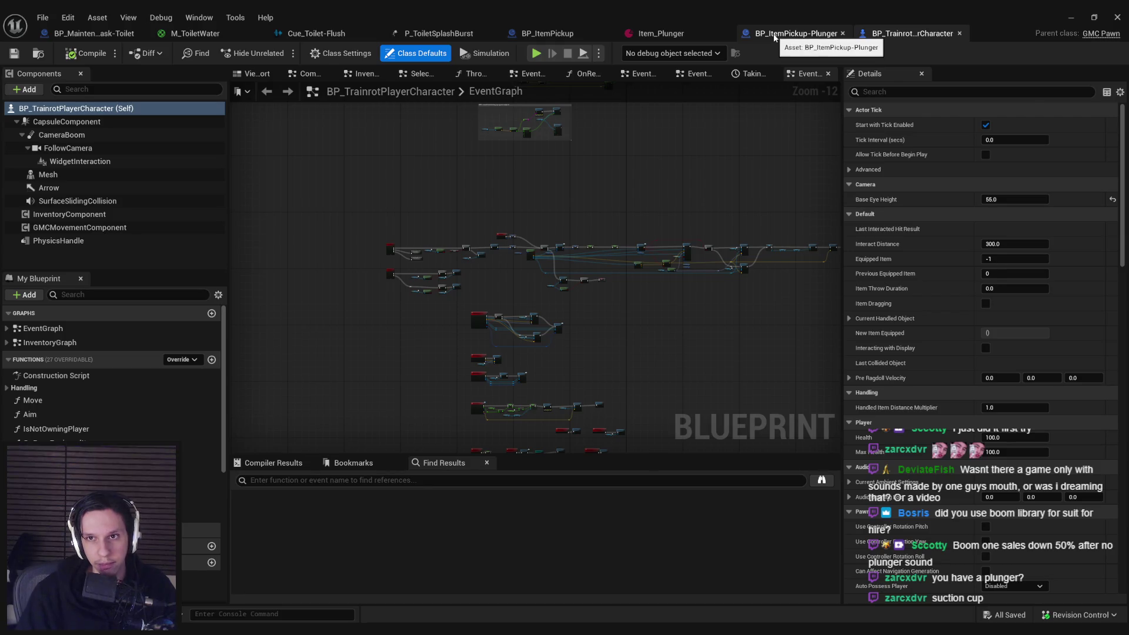
- In BP_ItemPickup-Plunger, add a Play Sound at Location node after Add Impulse playing Cue_Plunger-Remove
{"action": "left_click", "coordinate": [775, 37]}
{"action": "scroll", "coordinate": [608, 223], "scroll_direction": "down", "scroll_amount": 2}
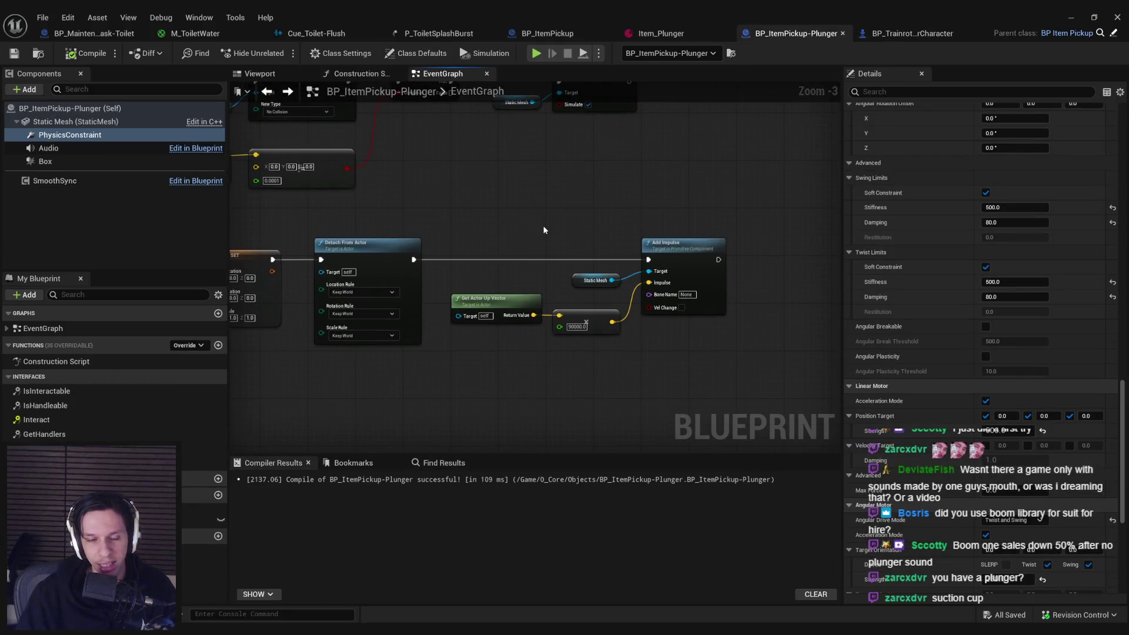
{"action": "left_click_drag", "start_coordinate": [718, 261], "coordinate": [751, 260]}
{"action": "type", "text": "s"}
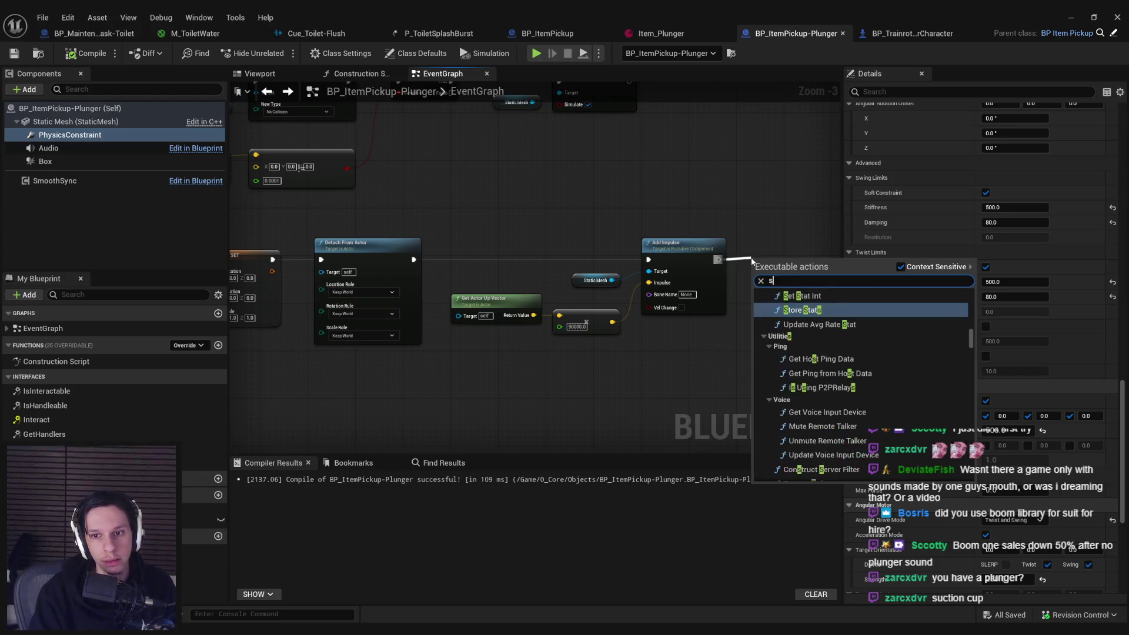
{"action": "type", "text": "ound at location"}
{"action": "key", "text": "Return"}
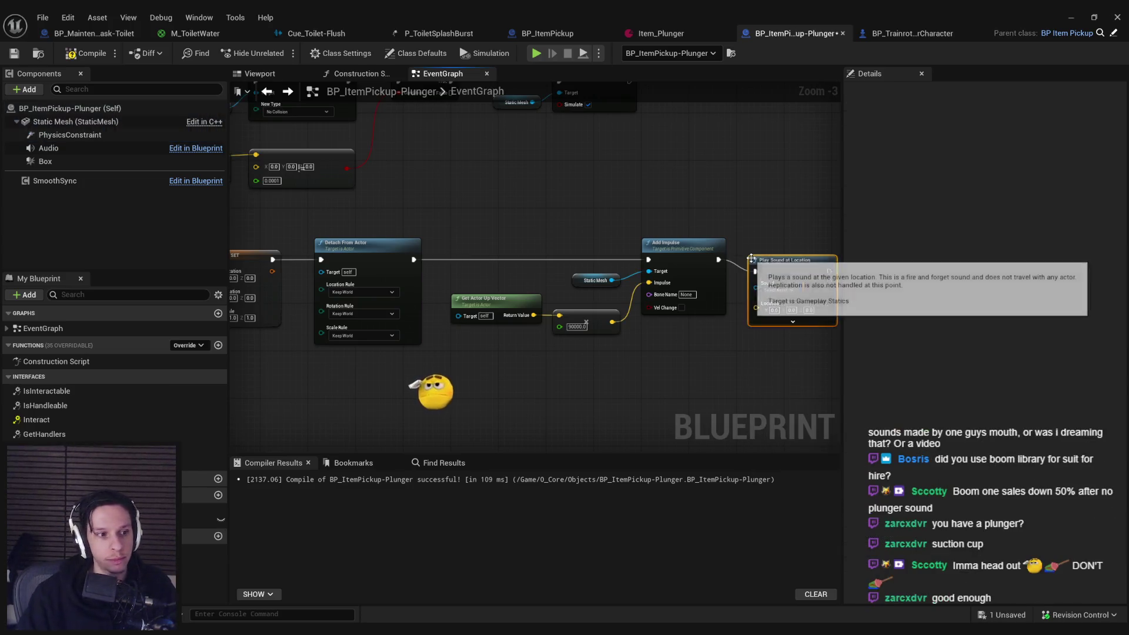
{"action": "scroll", "coordinate": [682, 249], "scroll_direction": "up", "scroll_amount": 3}
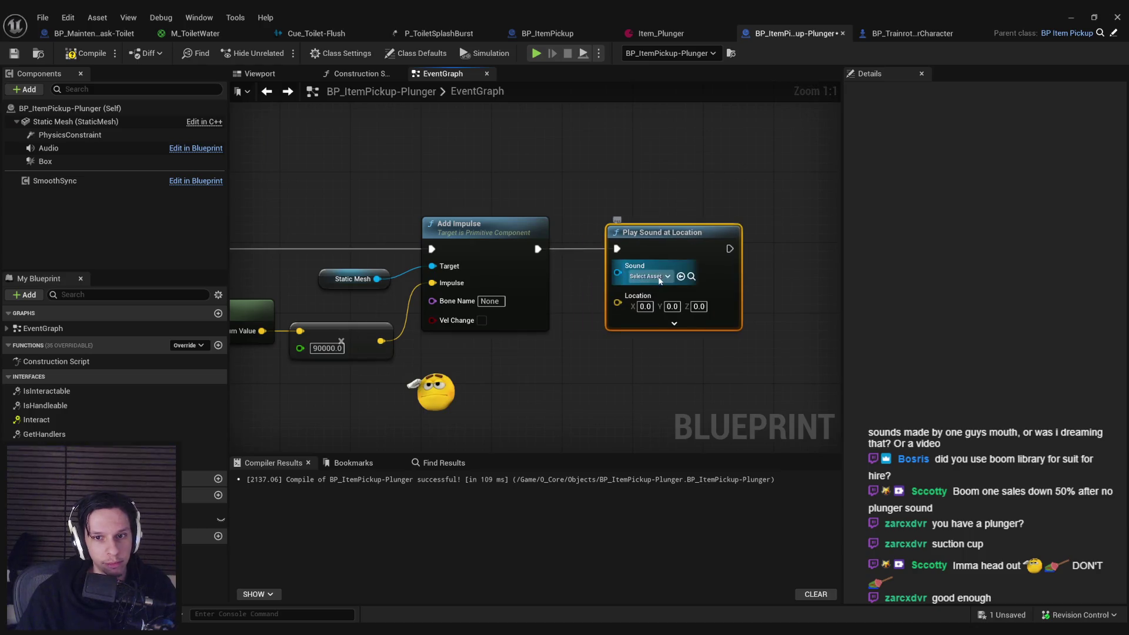
{"action": "left_click", "coordinate": [649, 276]}
{"action": "type", "text": "plunger remo"}
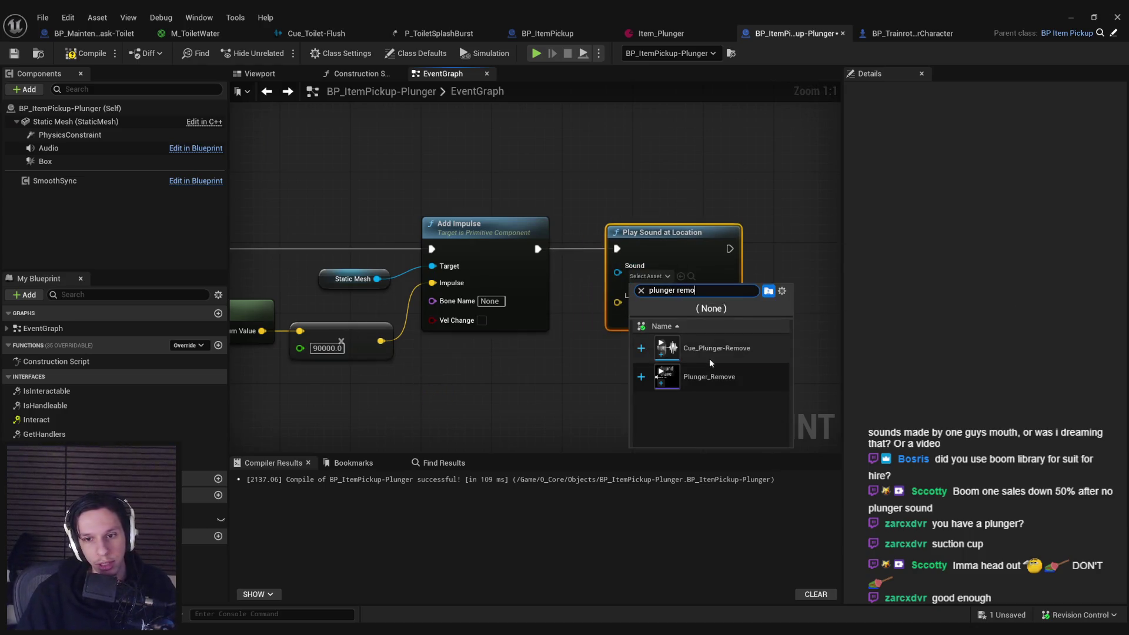
{"action": "left_click", "coordinate": [709, 353]}
{"action": "scroll", "coordinate": [603, 319], "scroll_direction": "down", "scroll_amount": 1}
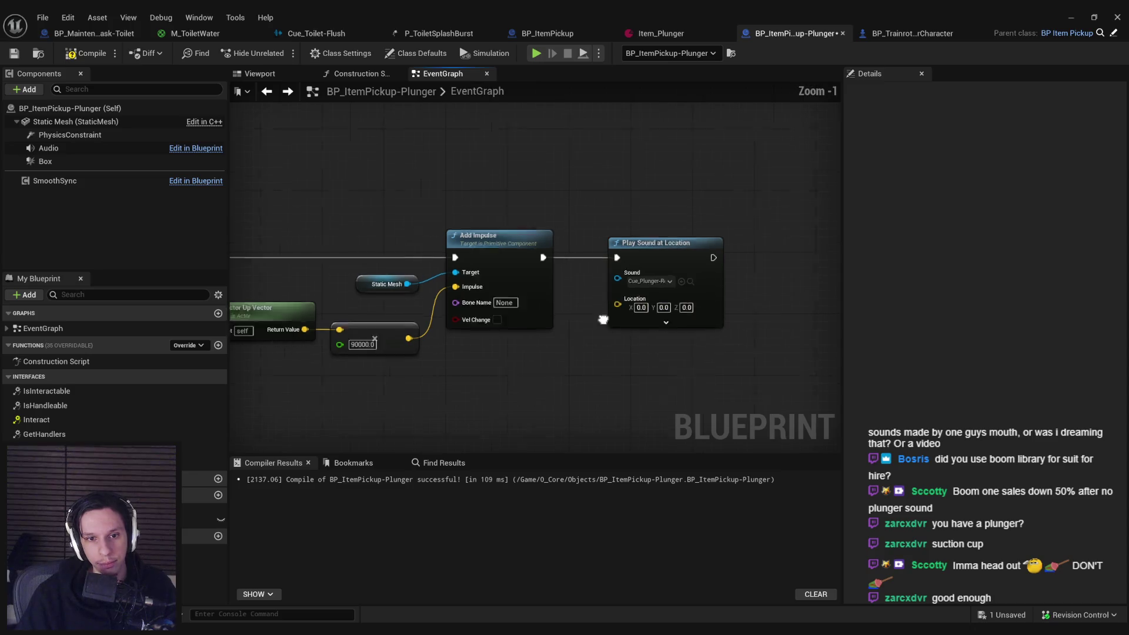
{"action": "scroll", "coordinate": [604, 319], "scroll_direction": "down", "scroll_amount": 1}
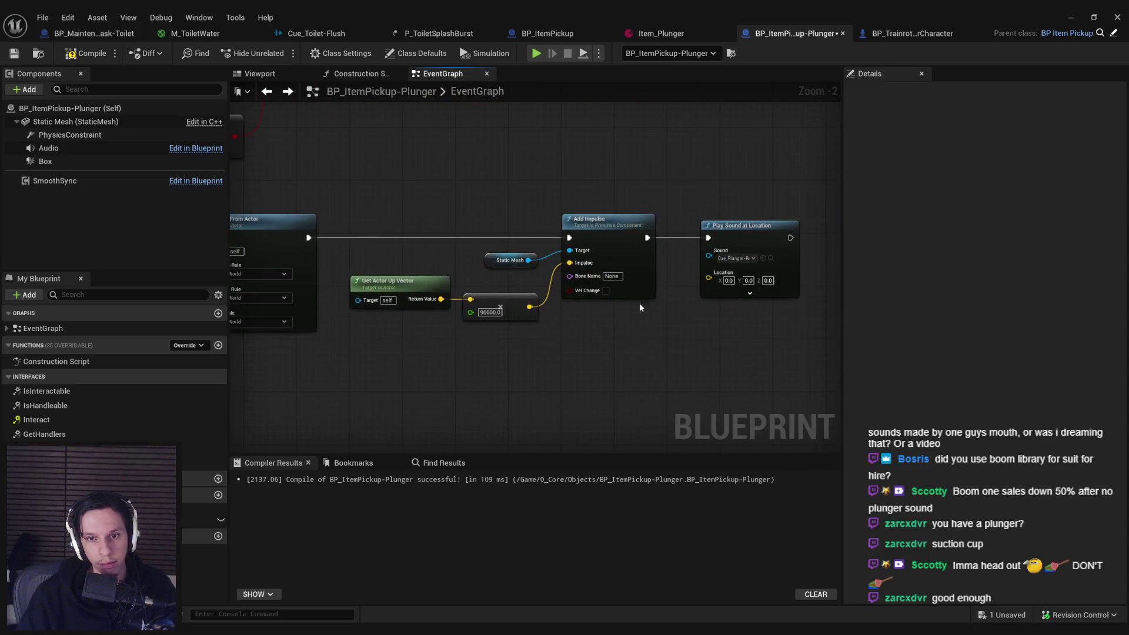
- Feed Get Actor Location into the sound's Location, then compile and save the blueprint and return to the level
{"action": "left_click_drag", "start_coordinate": [710, 280], "coordinate": [624, 351]}
{"action": "type", "text": "get actor location"}
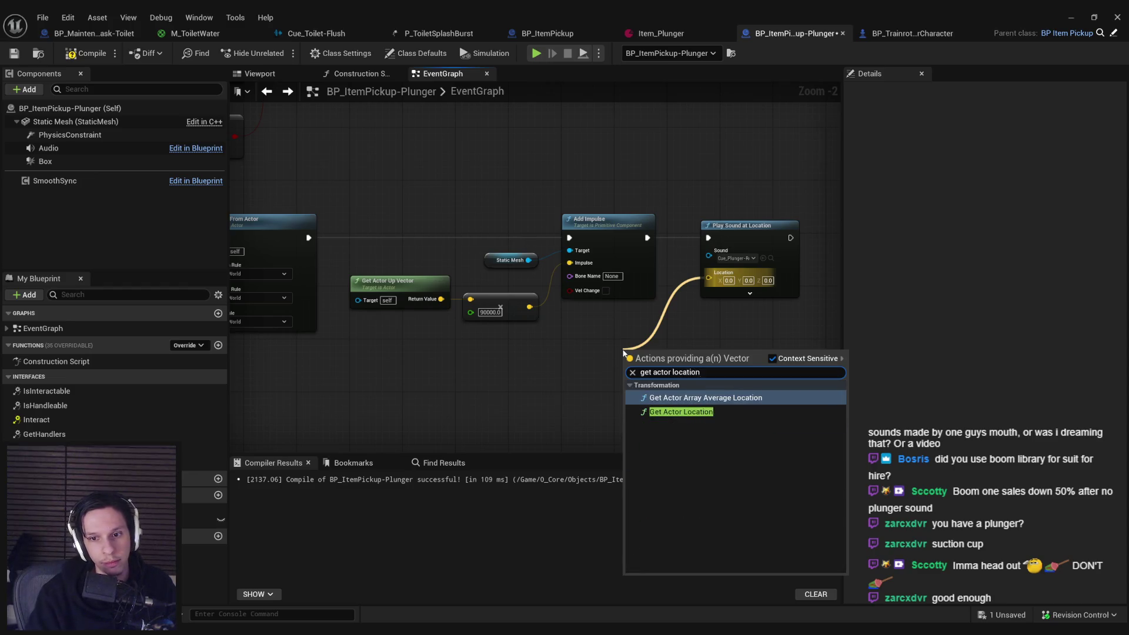
{"action": "left_click", "coordinate": [681, 412]}
{"action": "left_click_drag", "start_coordinate": [659, 348], "coordinate": [627, 316]}
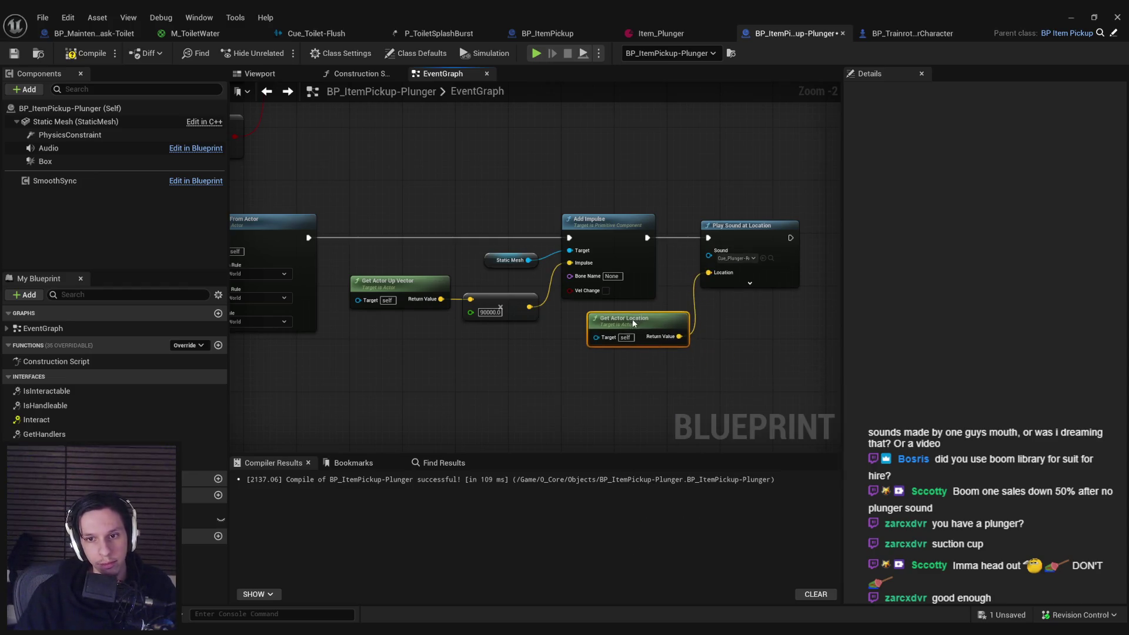
{"action": "left_click_drag", "start_coordinate": [755, 359], "coordinate": [596, 384]}
{"action": "mouse_move", "coordinate": [639, 406]}
{"action": "left_mouse_down"}
{"action": "mouse_move", "coordinate": [550, 252]}
{"action": "mouse_move", "coordinate": [690, 264]}
{"action": "left_mouse_up"}
{"action": "left_click_drag", "start_coordinate": [506, 349], "coordinate": [601, 300]}
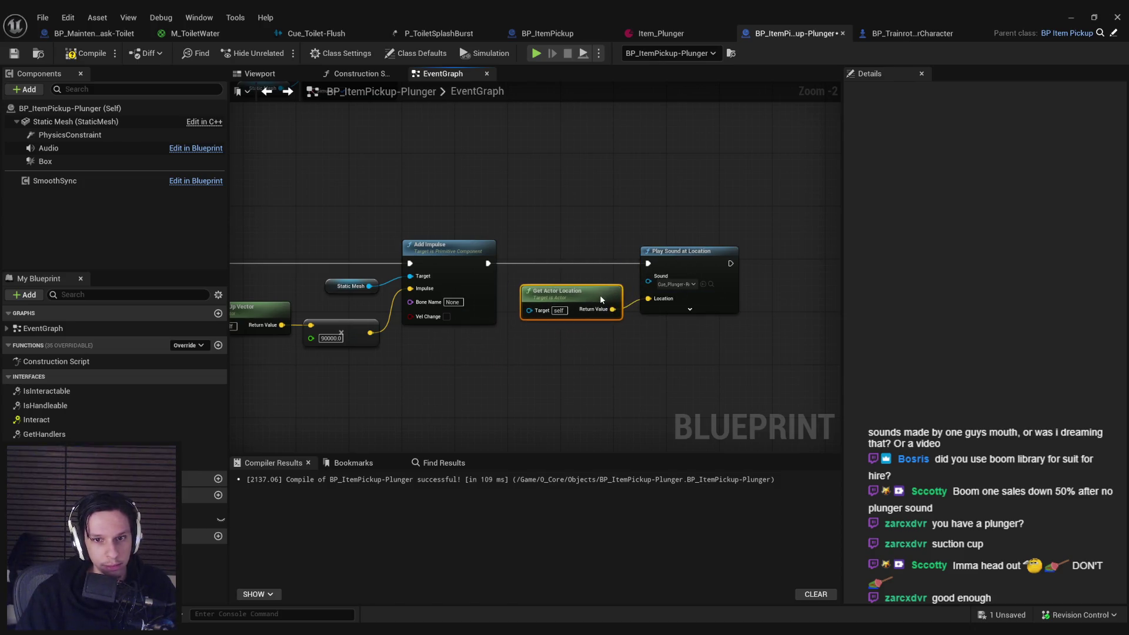
{"action": "left_click", "coordinate": [594, 368]}
{"action": "left_click", "coordinate": [87, 53]}
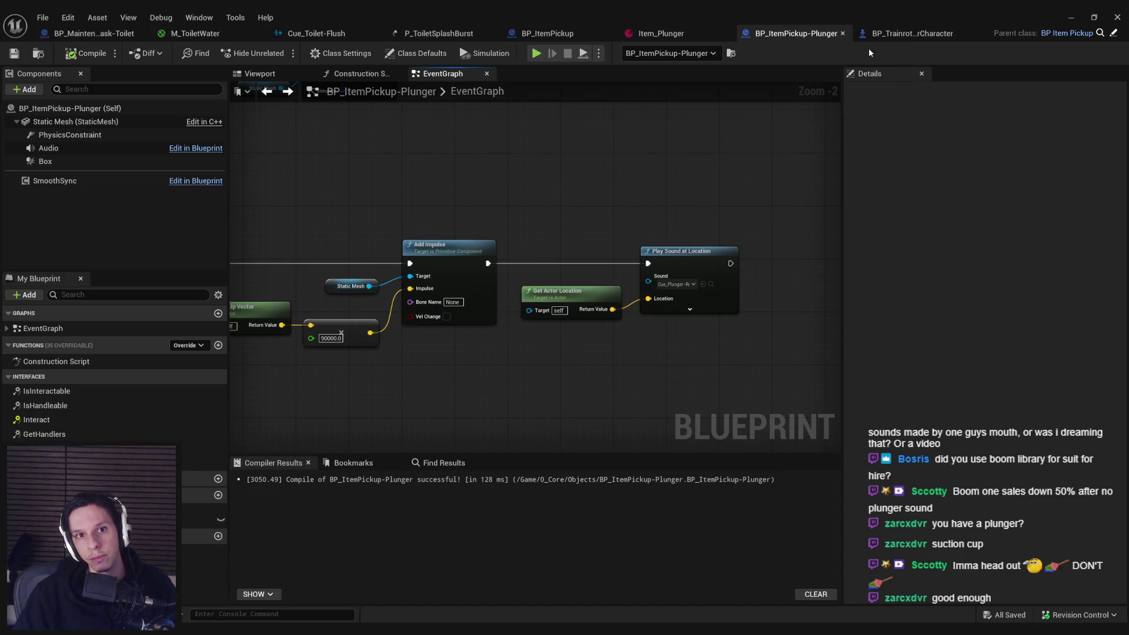
{"action": "left_click", "coordinate": [1073, 17]}
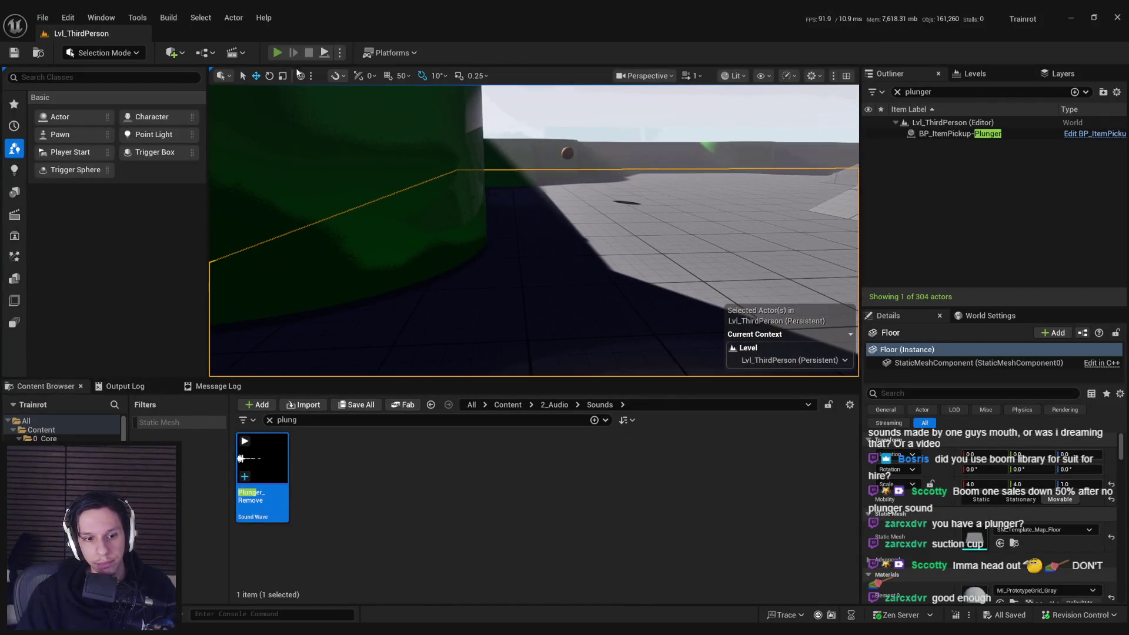
- Start a fullscreen play-in-editor test, then grab and throw the plunger lying on the floor
{"action": "left_click", "coordinate": [277, 53]}
{"action": "key", "text": "F11"}
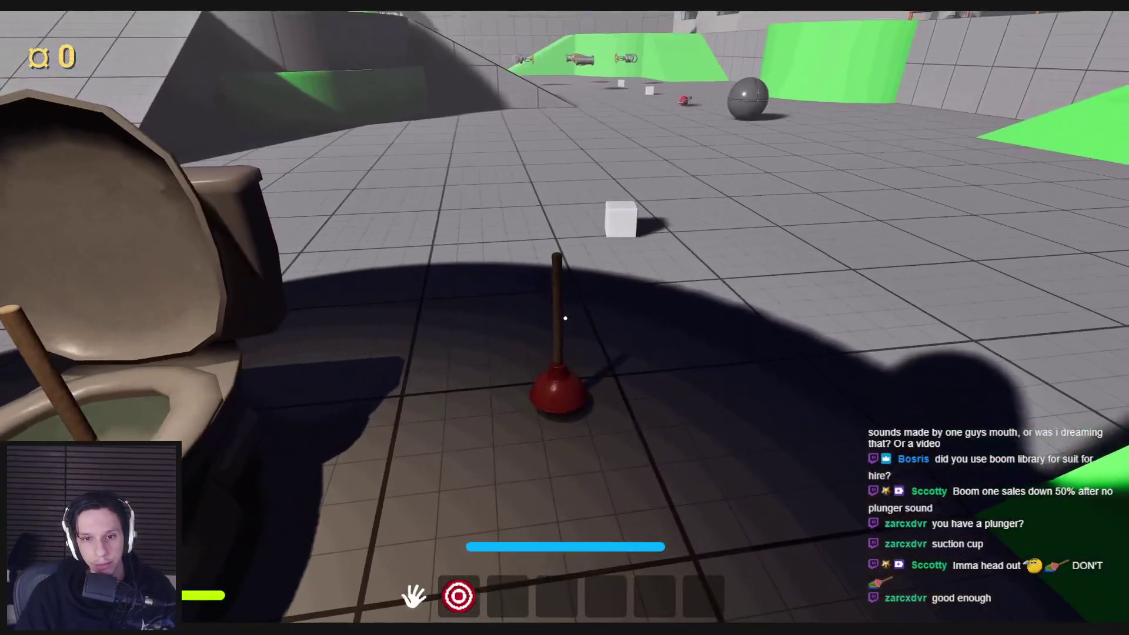
{"action": "left_click", "coordinate": [565, 318]}
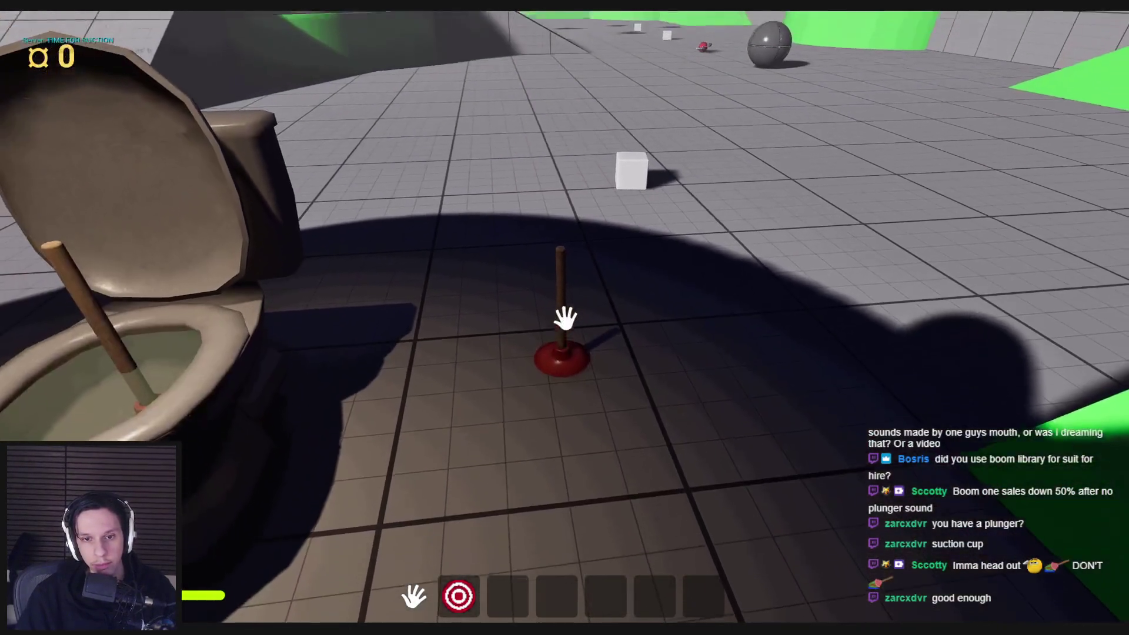
{"action": "mouse_move", "coordinate": [564, 318]}
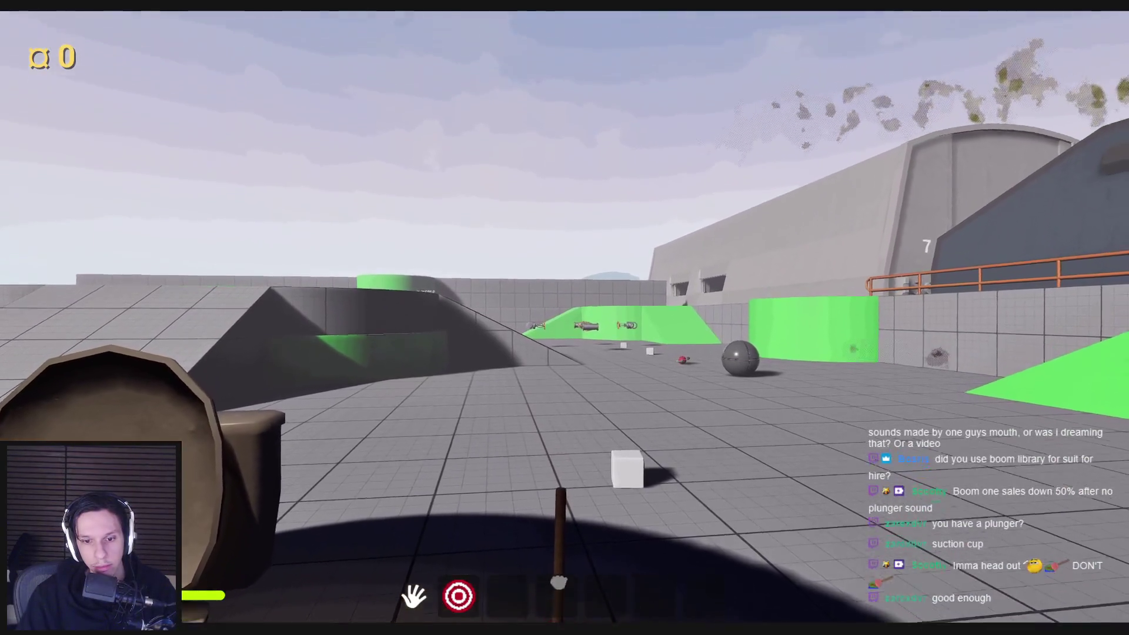
{"action": "left_click", "coordinate": [565, 317]}
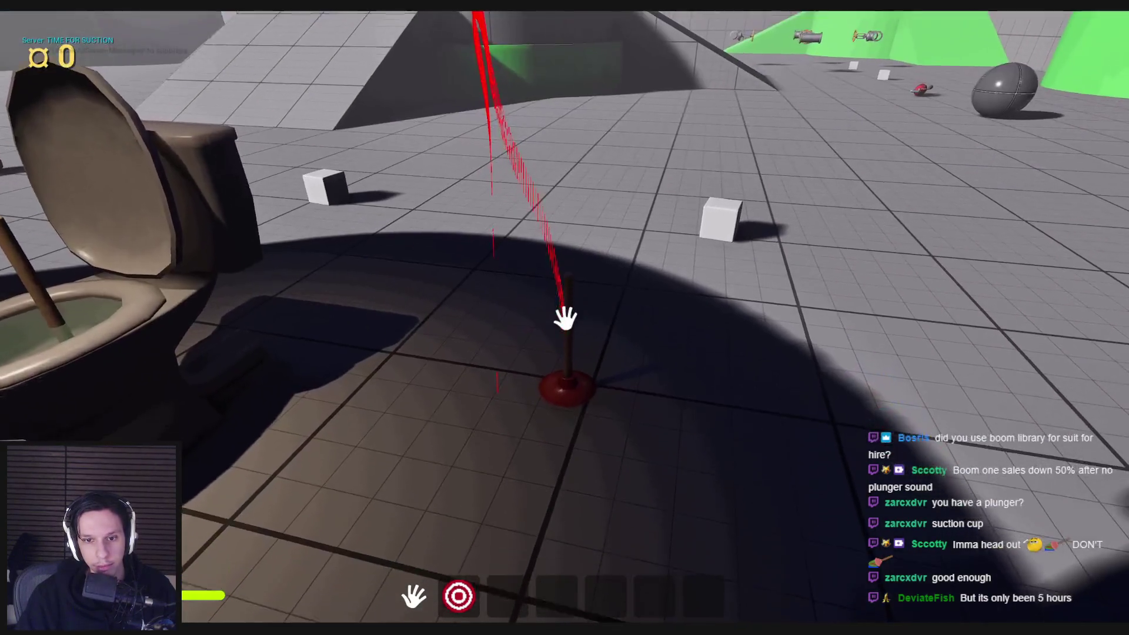
{"action": "left_click", "coordinate": [565, 318]}
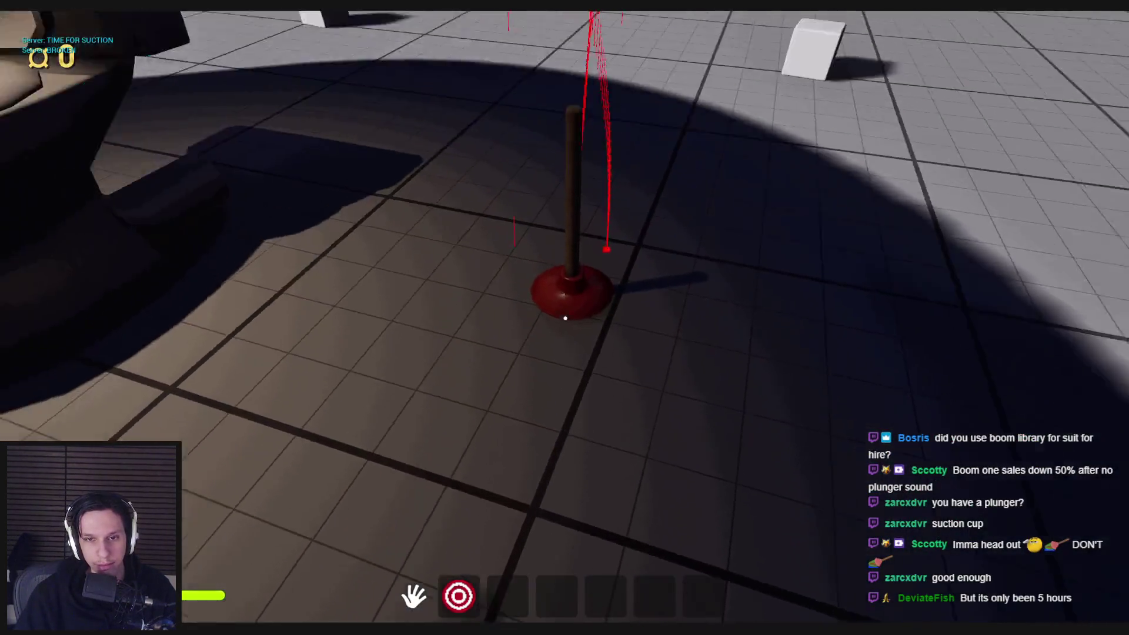
- Pick the plunger back up, carry it to the lit toilet area, and drop it into the bowl
{"action": "mouse_move", "coordinate": [556, 548]}
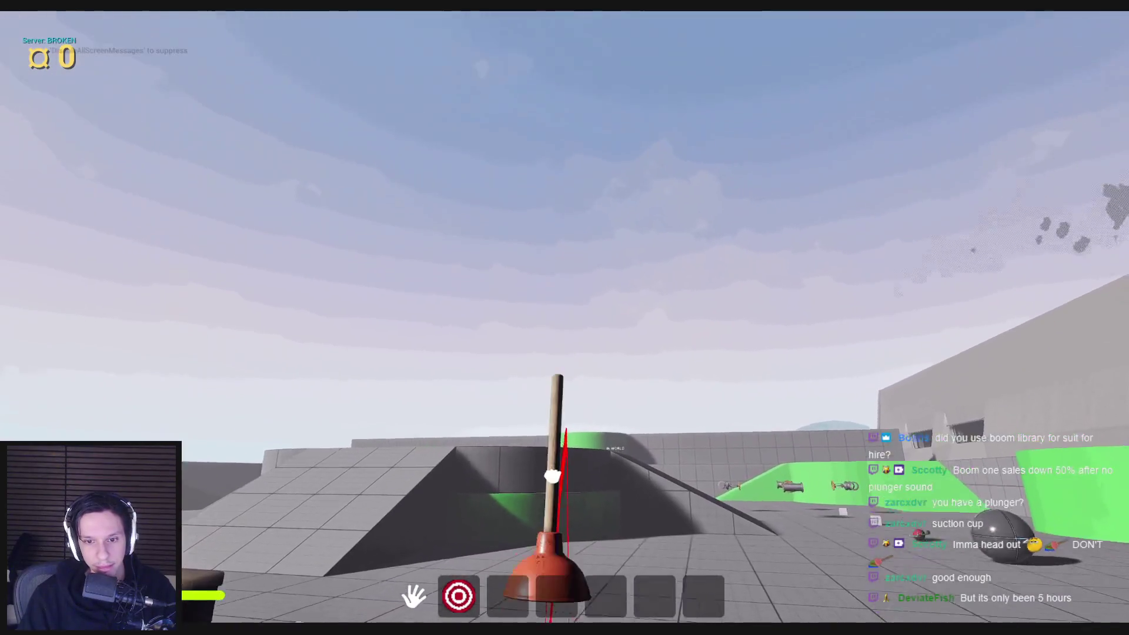
{"action": "mouse_move", "coordinate": [553, 475]}
{"action": "left_mouse_down"}
{"action": "mouse_move", "coordinate": [640, 232]}
{"action": "mouse_move", "coordinate": [1008, 365]}
{"action": "mouse_move", "coordinate": [594, 302]}
{"action": "mouse_move", "coordinate": [564, 315]}
{"action": "mouse_move", "coordinate": [469, 464]}
{"action": "mouse_move", "coordinate": [497, 491]}
{"action": "left_mouse_up"}
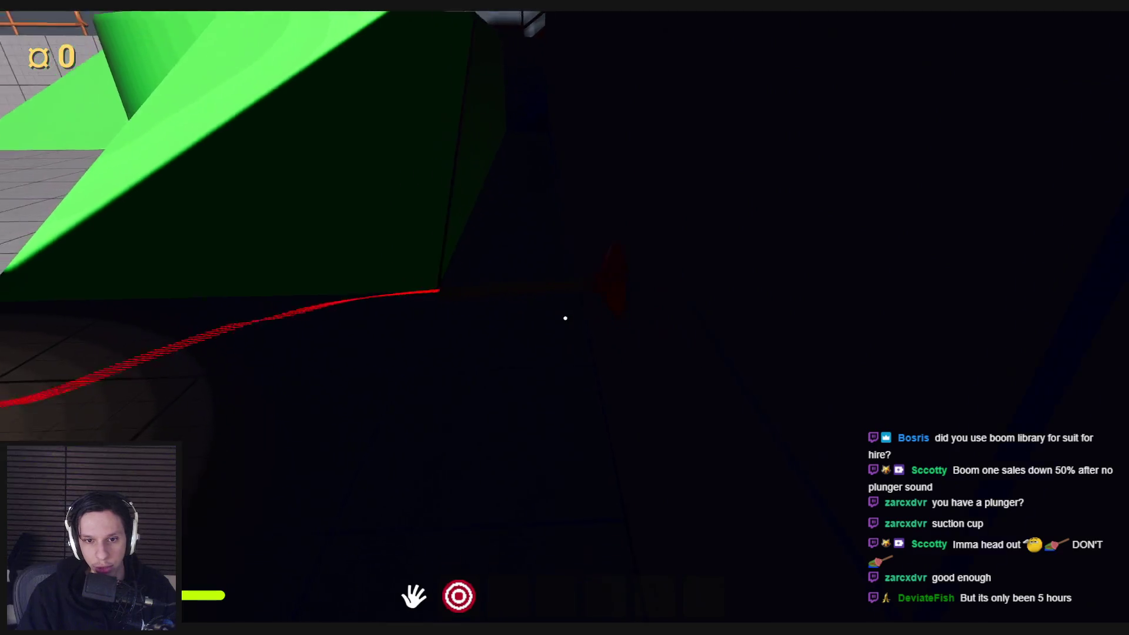
{"action": "left_click_drag", "start_coordinate": [579, 315], "coordinate": [10, 409]}
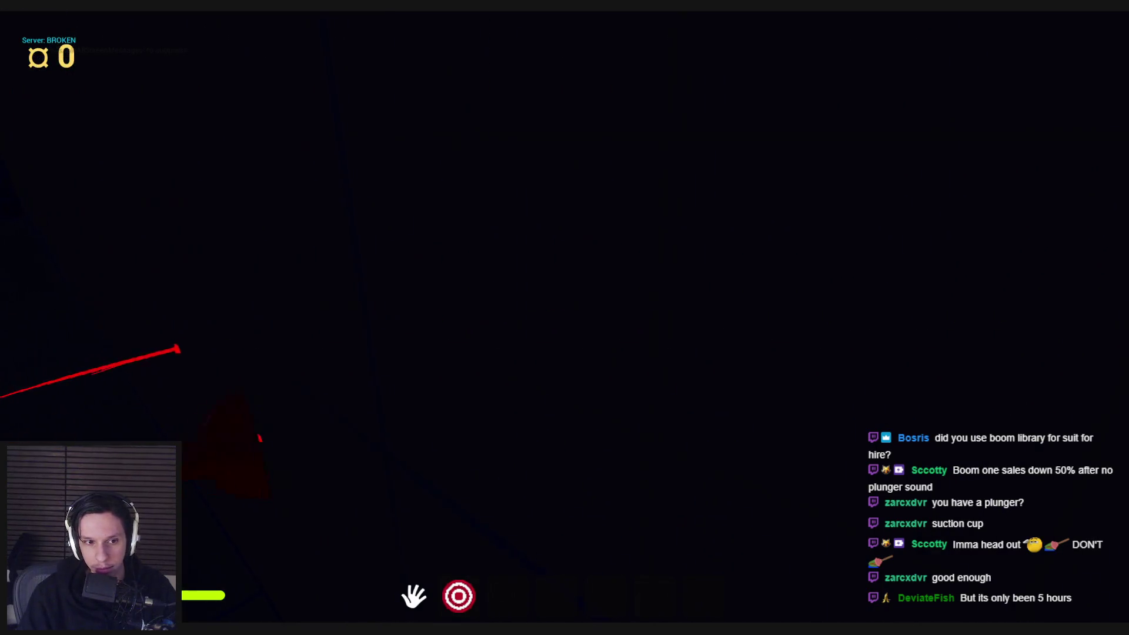
{"action": "mouse_move", "coordinate": [566, 318]}
{"action": "left_mouse_down"}
{"action": "mouse_move", "coordinate": [768, 350]}
{"action": "mouse_move", "coordinate": [635, 338]}
{"action": "mouse_move", "coordinate": [658, 310]}
{"action": "mouse_move", "coordinate": [883, 329]}
{"action": "left_mouse_up"}
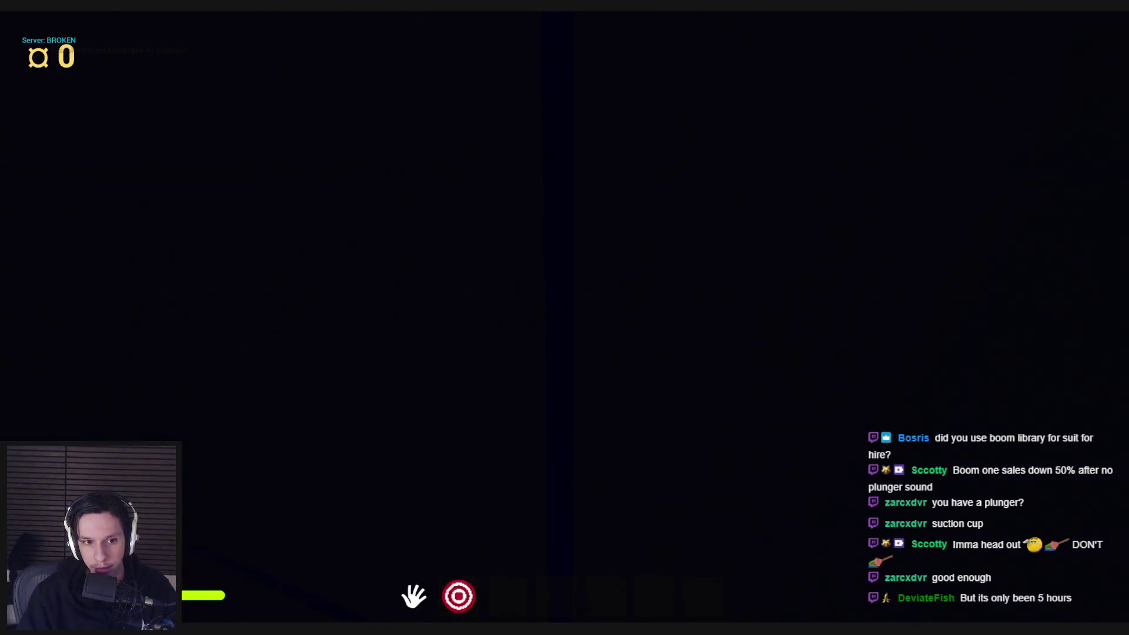
{"action": "mouse_move", "coordinate": [565, 318]}
{"action": "left_mouse_down"}
{"action": "mouse_move", "coordinate": [718, 330]}
{"action": "mouse_move", "coordinate": [504, 303]}
{"action": "mouse_move", "coordinate": [509, 400]}
{"action": "left_mouse_up"}
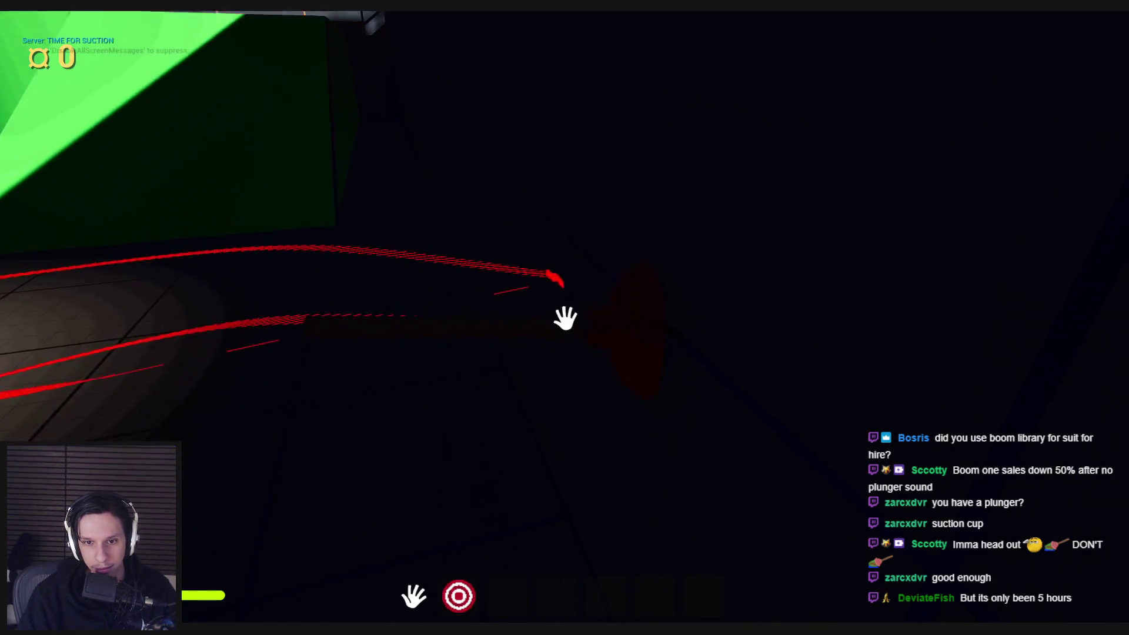
{"action": "mouse_move", "coordinate": [730, 334]}
{"action": "left_mouse_down"}
{"action": "mouse_move", "coordinate": [806, 366]}
{"action": "mouse_move", "coordinate": [647, 282]}
{"action": "mouse_move", "coordinate": [751, 320]}
{"action": "mouse_move", "coordinate": [670, 276]}
{"action": "left_mouse_up"}
- Plunge the toilet repeatedly until its HEALTH reads 0.0, then let go of the plunger
{"action": "key", "text": "w"}
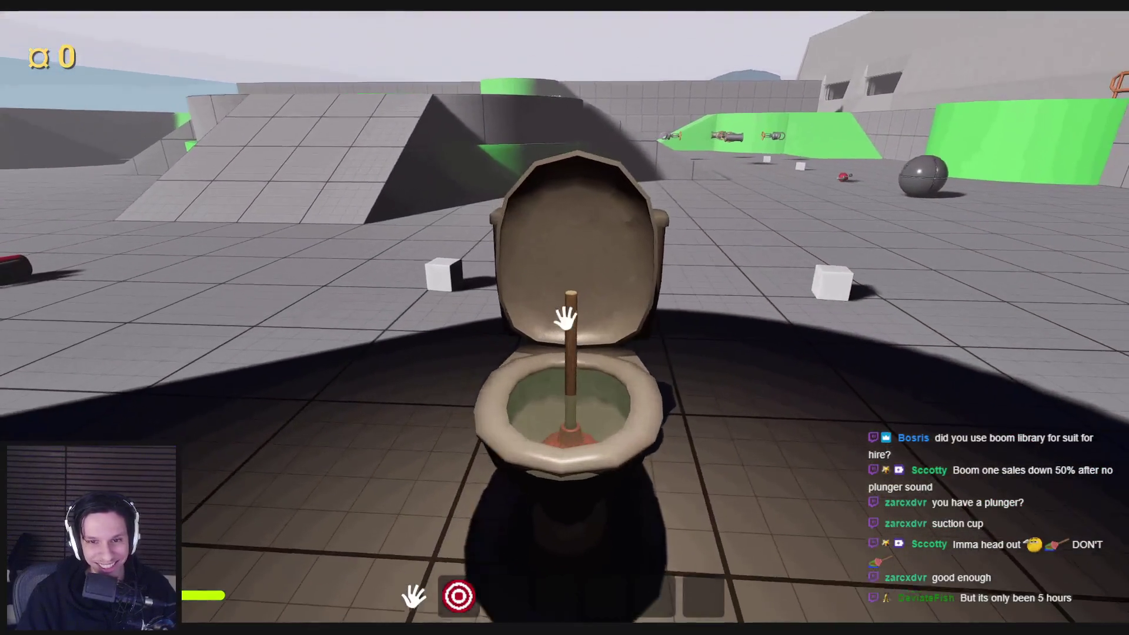
{"action": "left_click", "coordinate": [565, 318]}
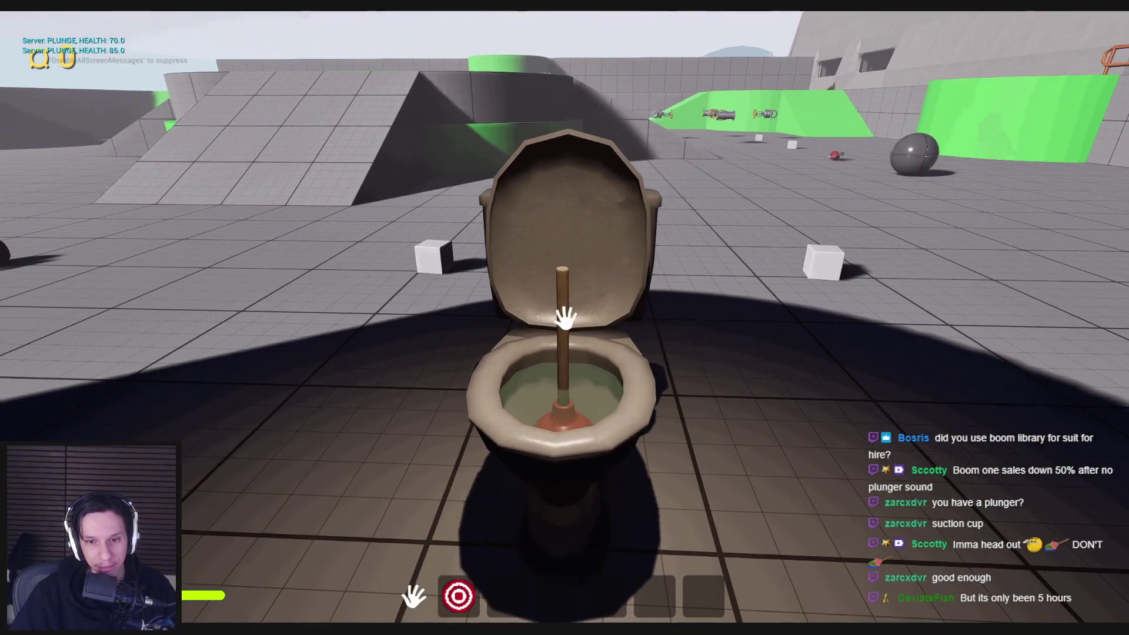
{"action": "left_click", "coordinate": [566, 318]}
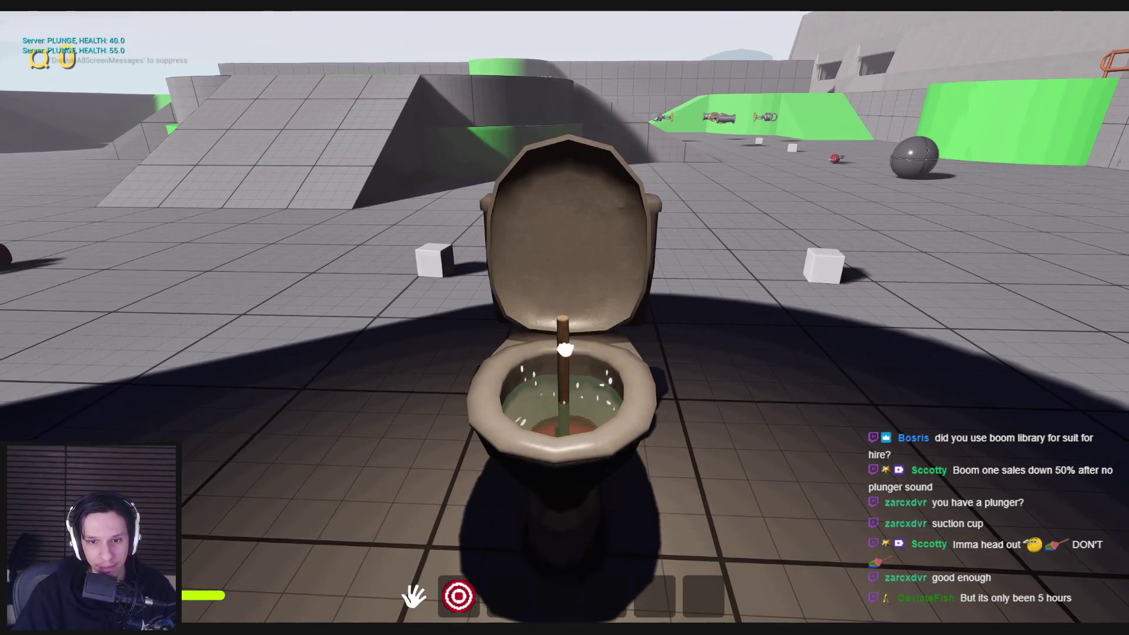
{"action": "left_click", "coordinate": [565, 318]}
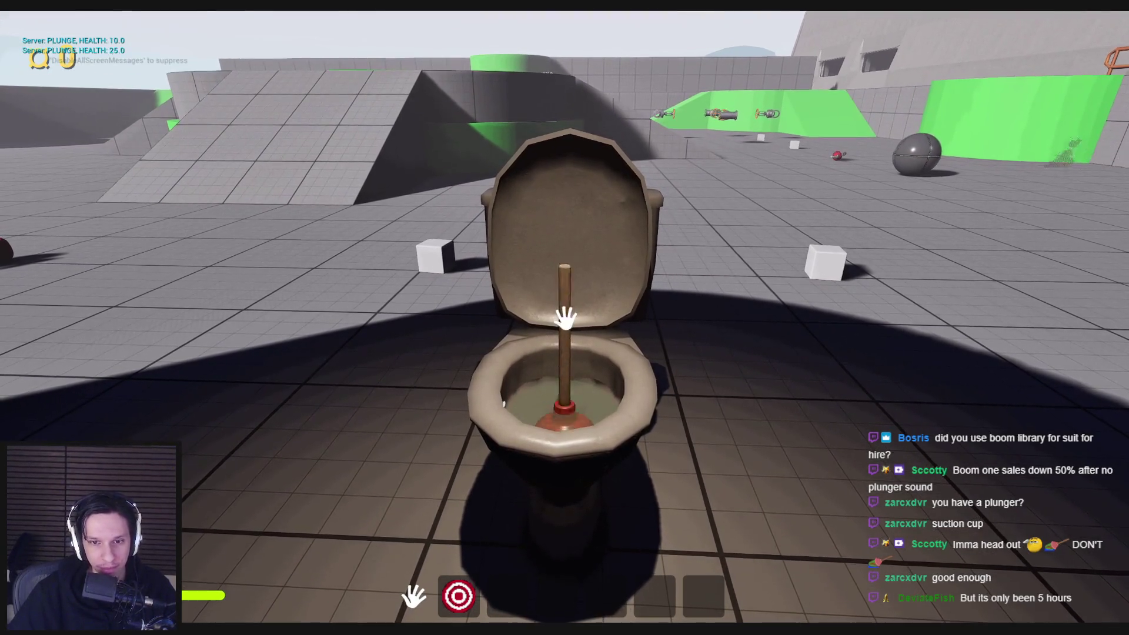
{"action": "left_click", "coordinate": [565, 318]}
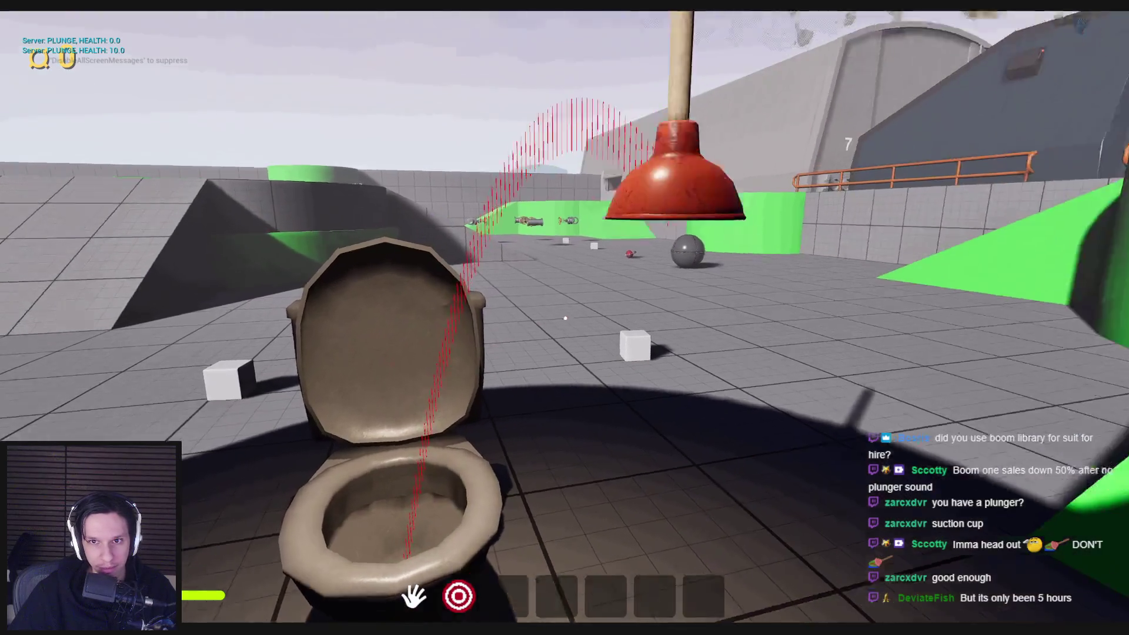
{"action": "left_click", "coordinate": [565, 319]}
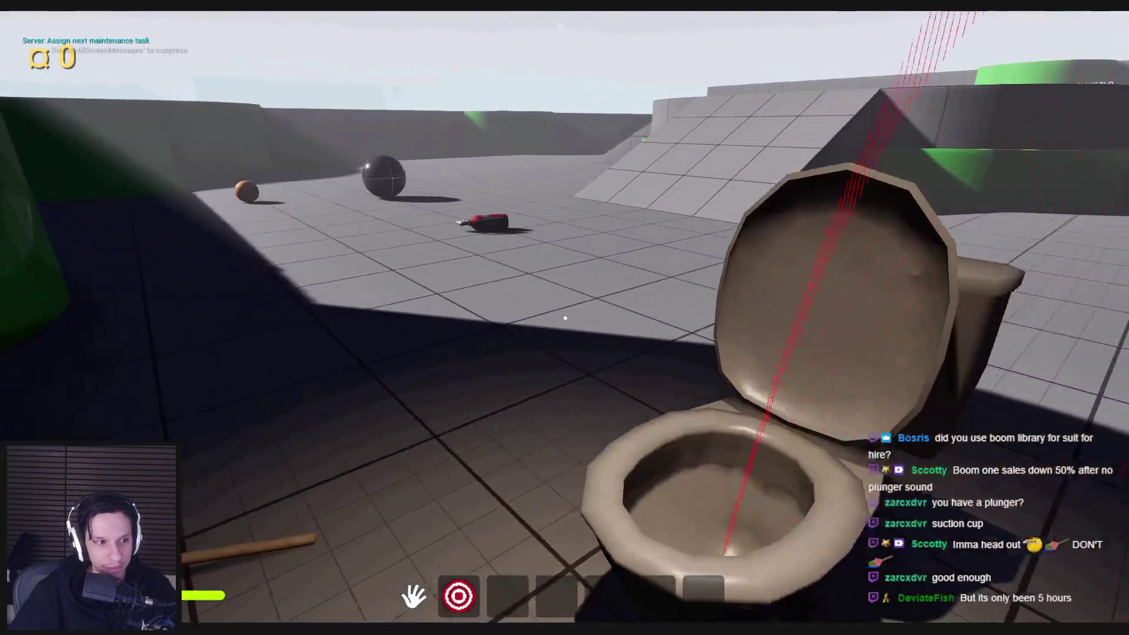
- Pick the plunger up again and set it down on top of the white cube
{"action": "key", "text": "w"}
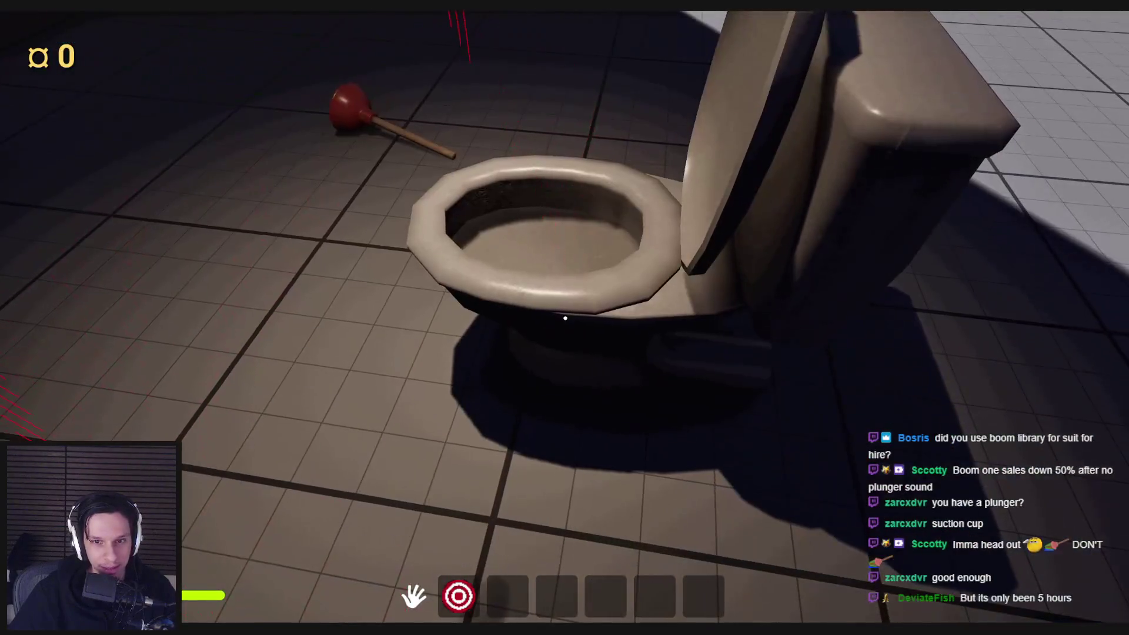
{"action": "left_click", "coordinate": [565, 318]}
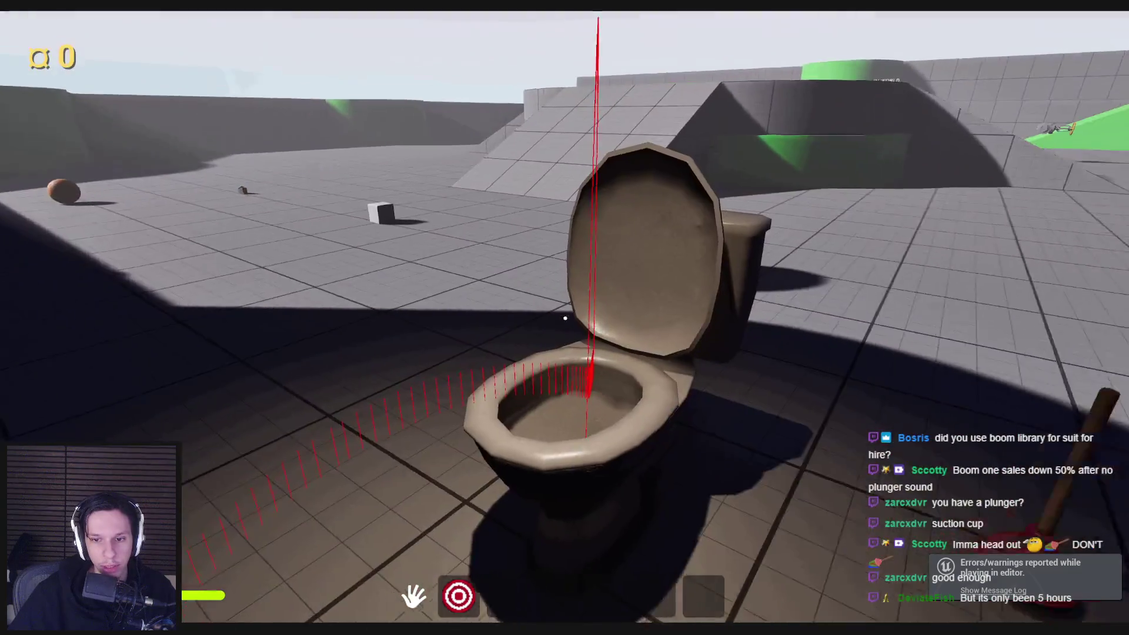
{"action": "left_click", "coordinate": [565, 317]}
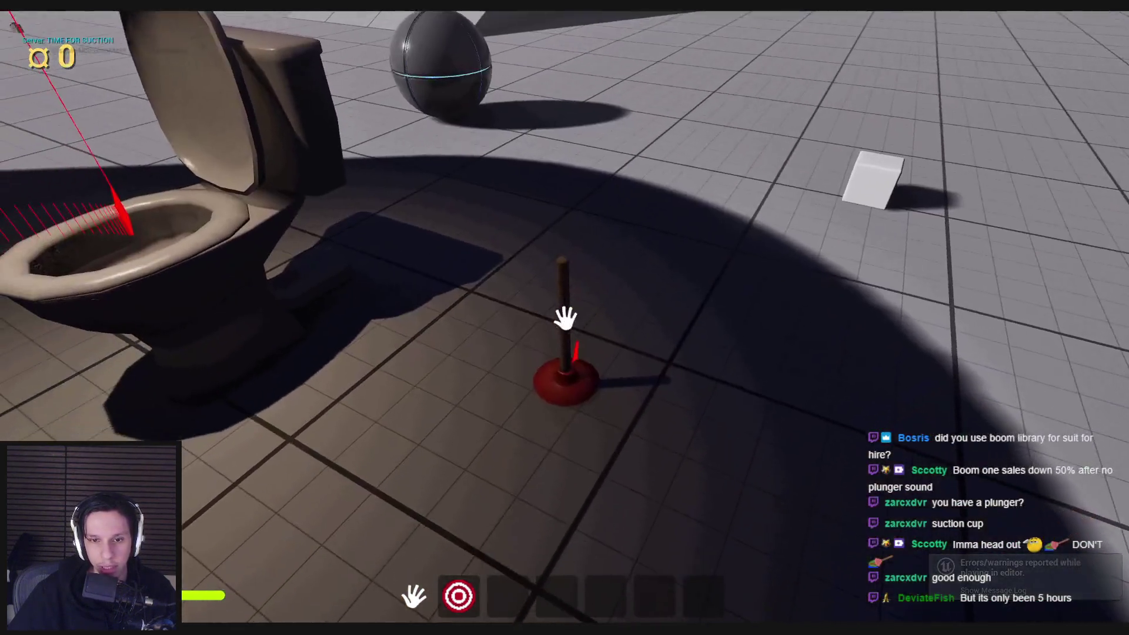
{"action": "left_click", "coordinate": [565, 318]}
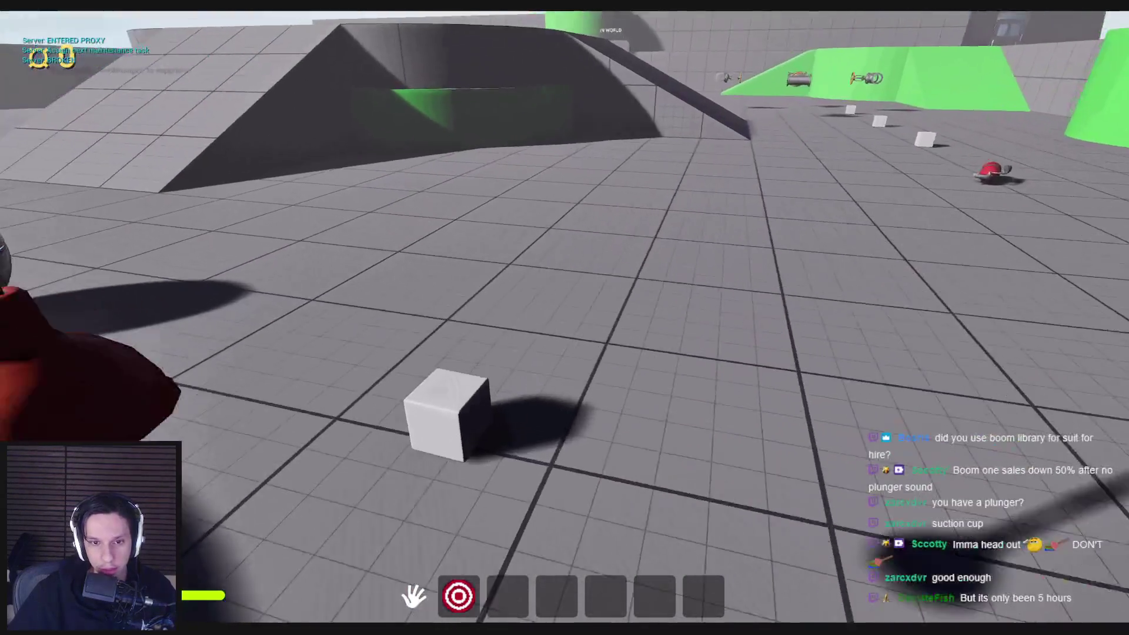
{"action": "left_click", "coordinate": [564, 318]}
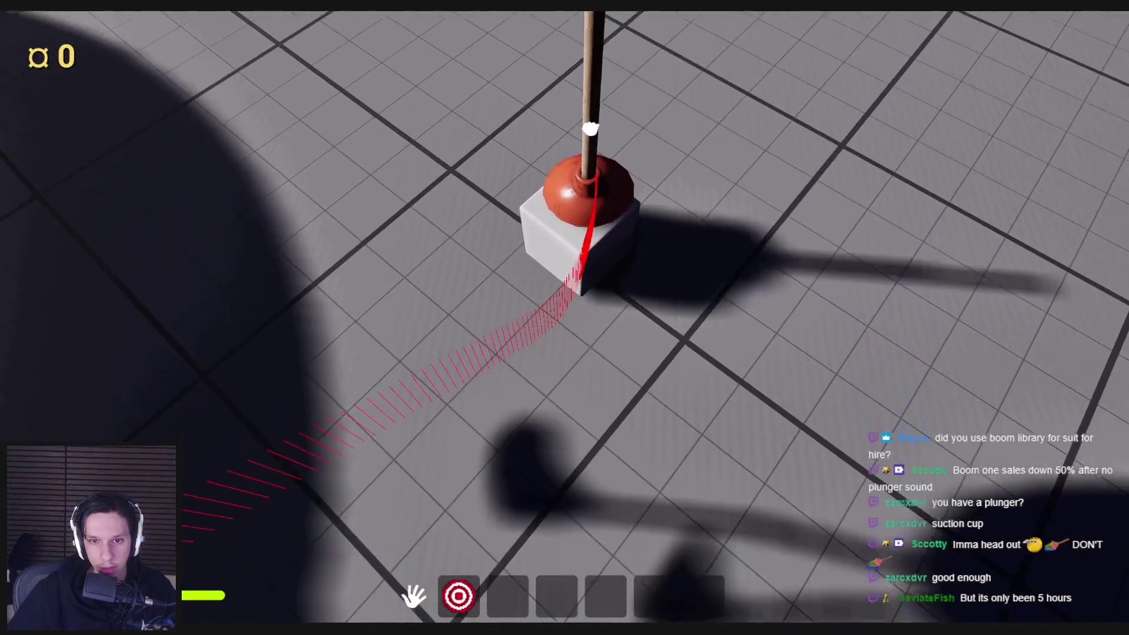